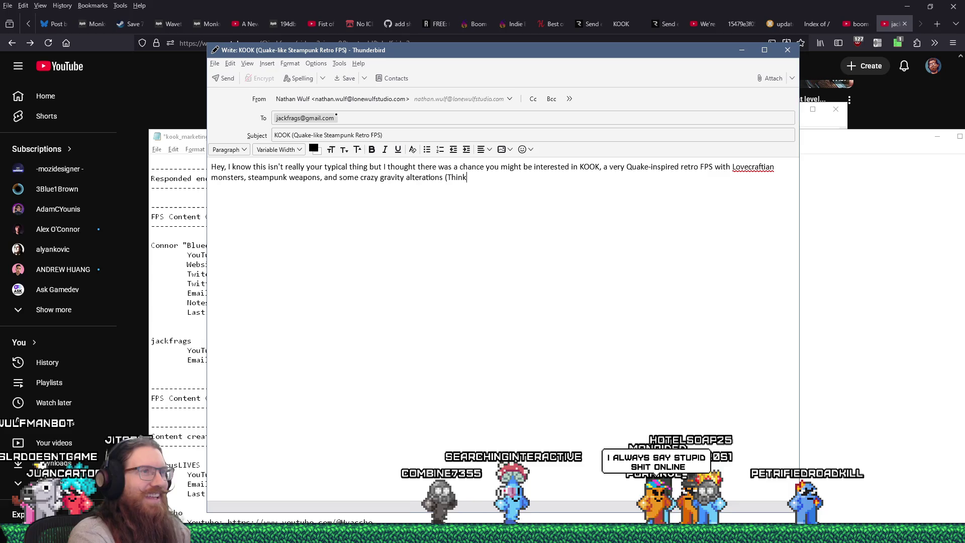
Finish the gravity sentence as '(think of M. C. Escher style drawings).' and start a new line
text( M.)
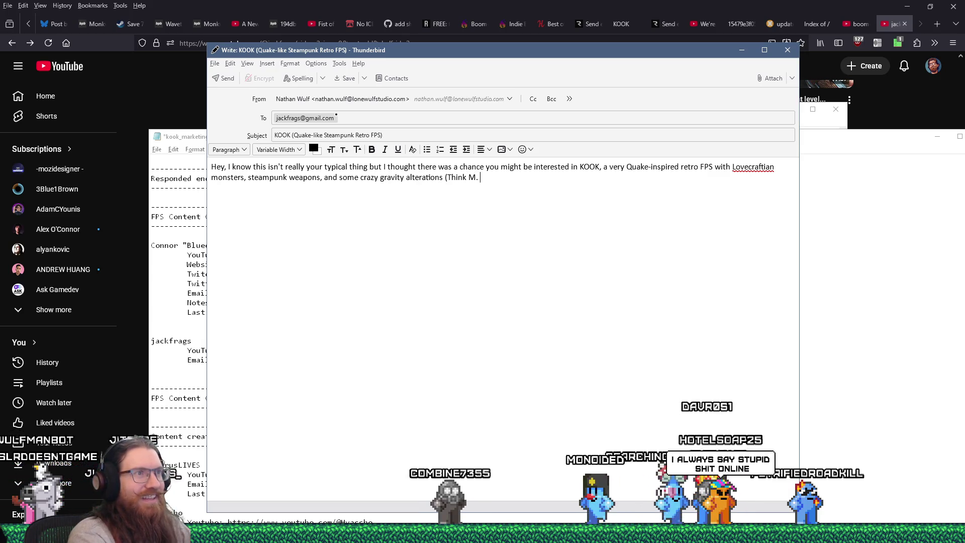
text( C. Escher style drawings).)
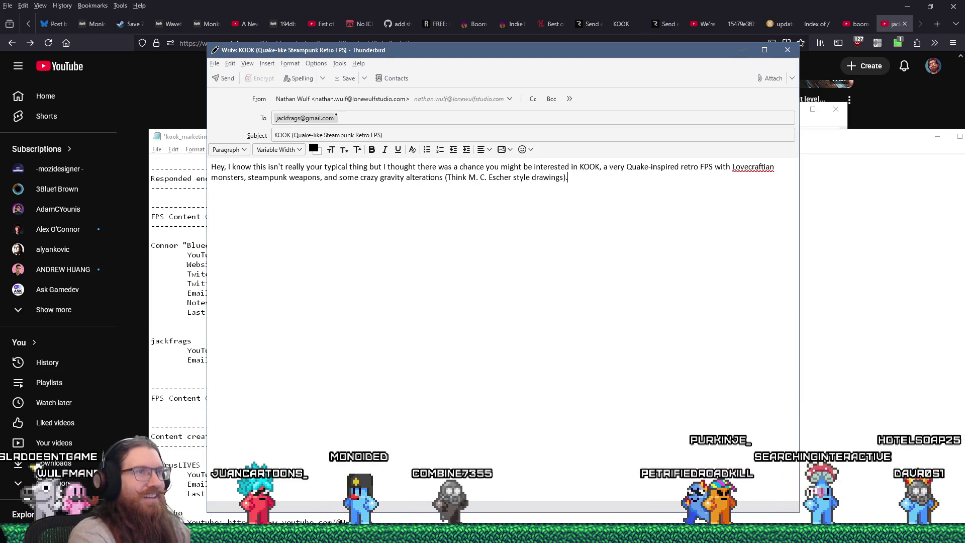
click(569, 166)
click(481, 202)
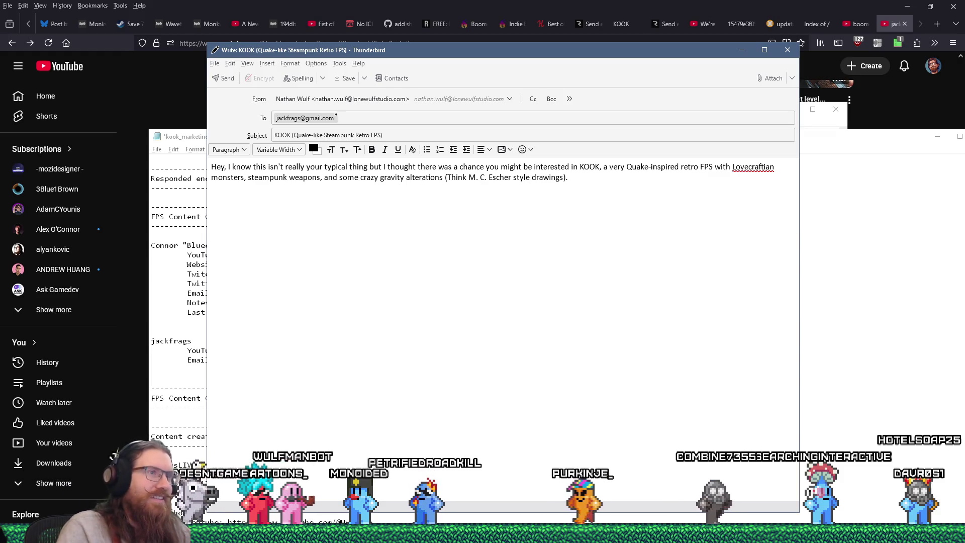
drag(446, 177, 467, 177)
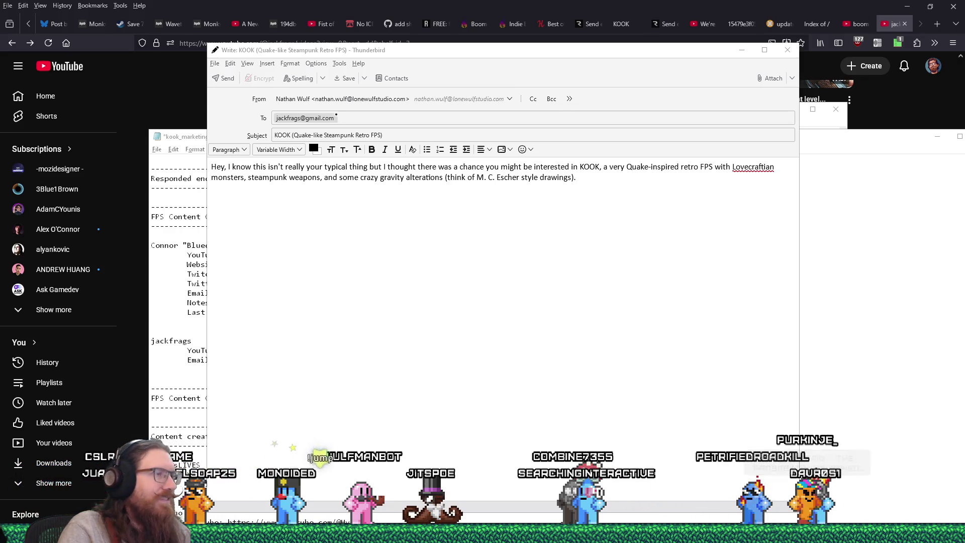
click(639, 258)
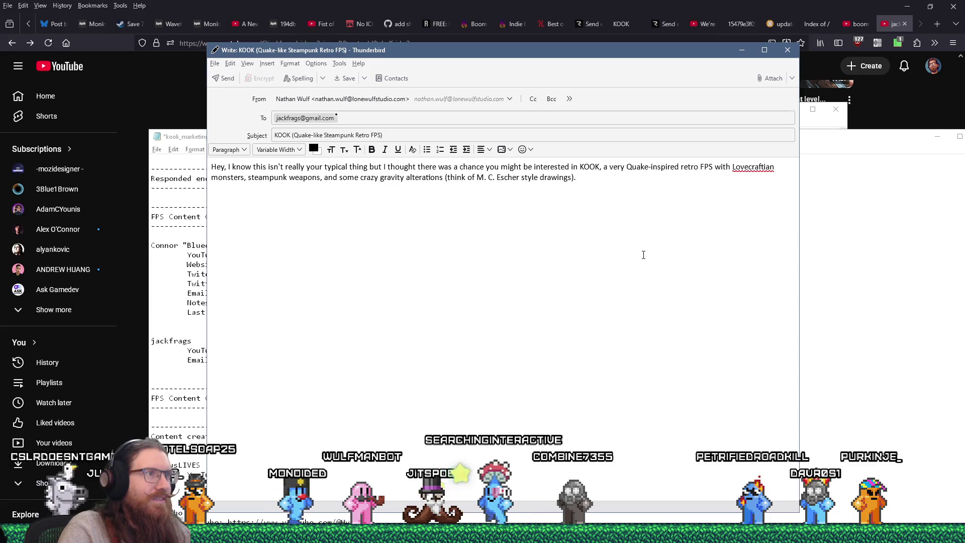
Paste the KOOK Steam store link with its ?utm_source tracking part removed
text(https://store.steampowered.com/app/2329690/KOOK/?utm_source=twitch)
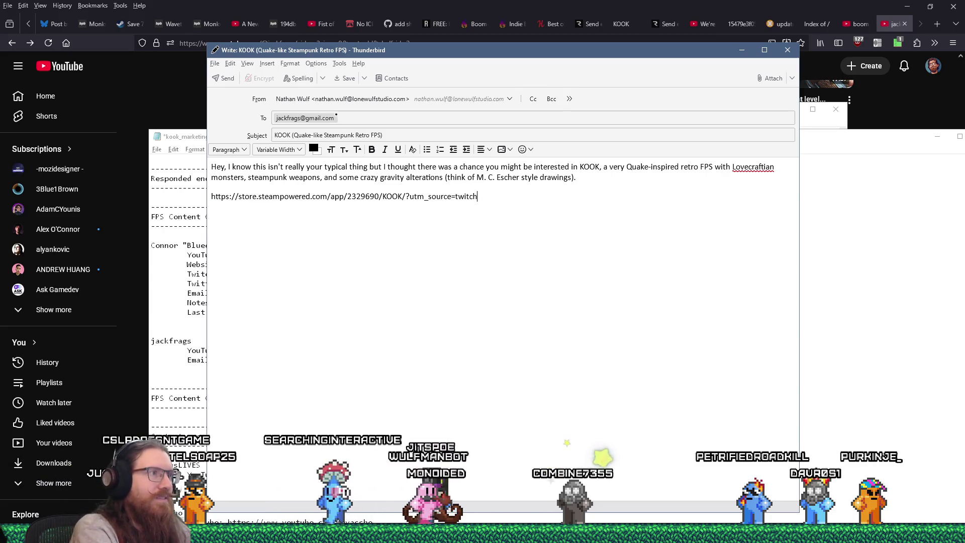
key(shift+Left)
key(shift+Left)
key(shift+Left)
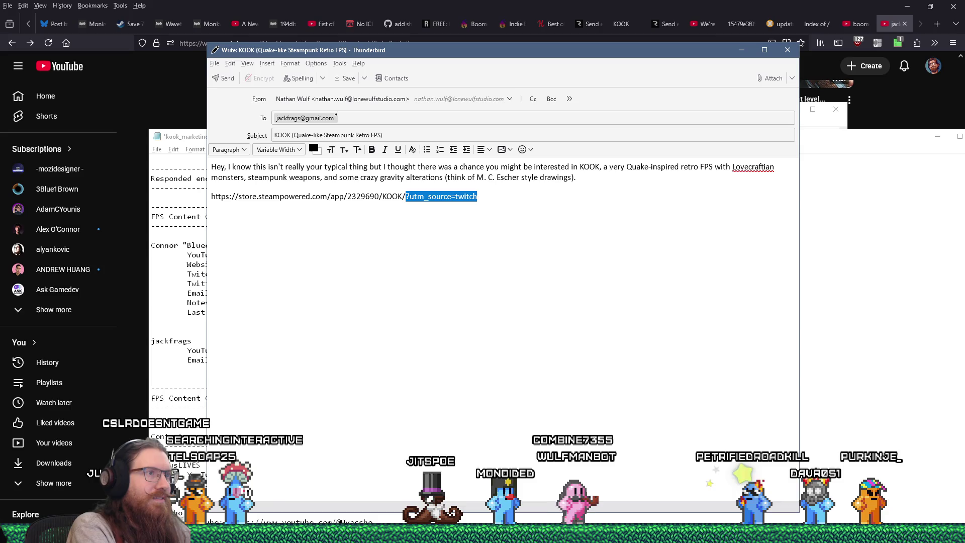
key(Return)
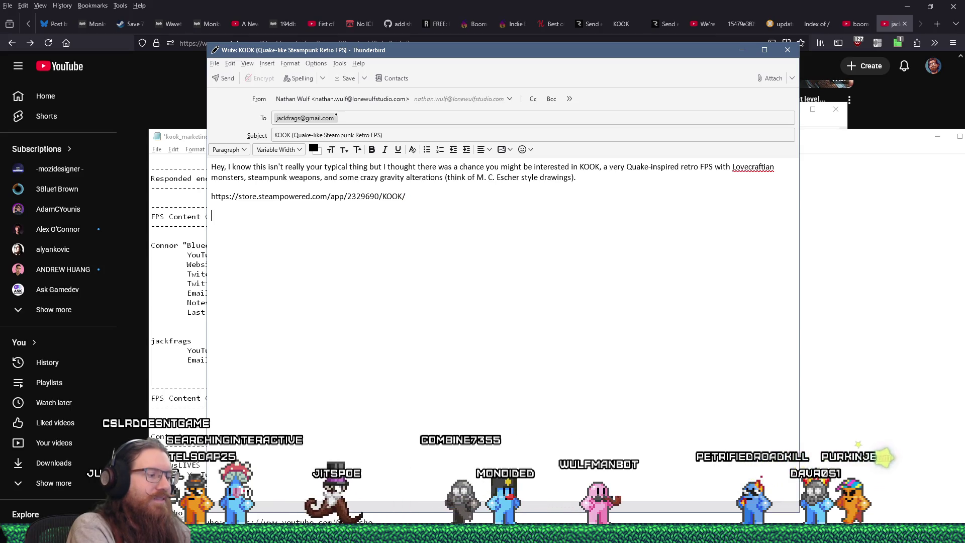
Add the line about a demo later this year and building awareness, then a sign-off line
text(Hop)
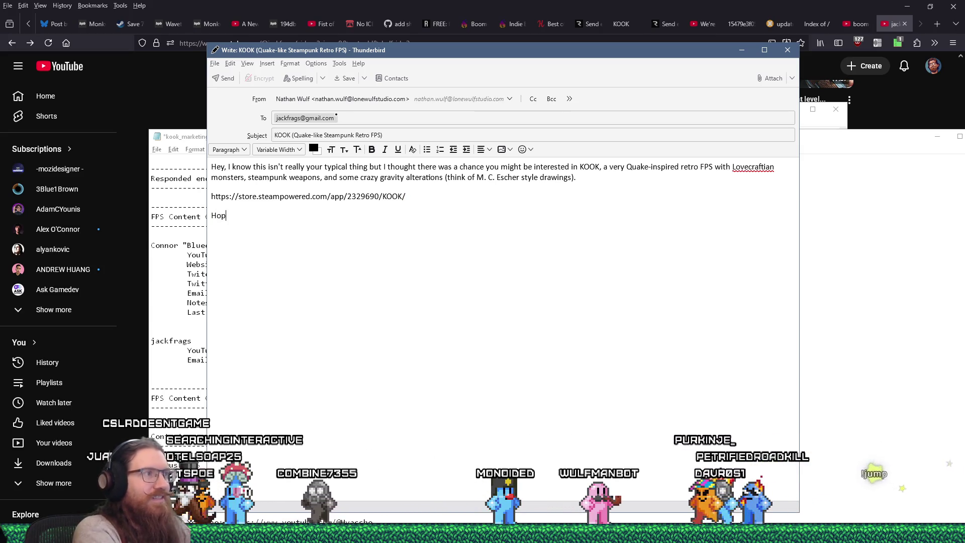
text(ing to have a demo ou)
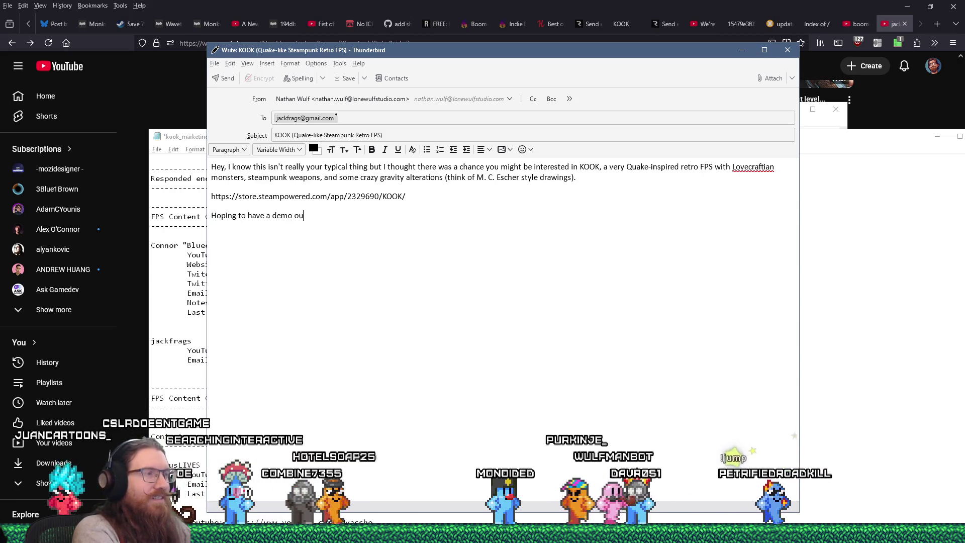
text(t later this year)
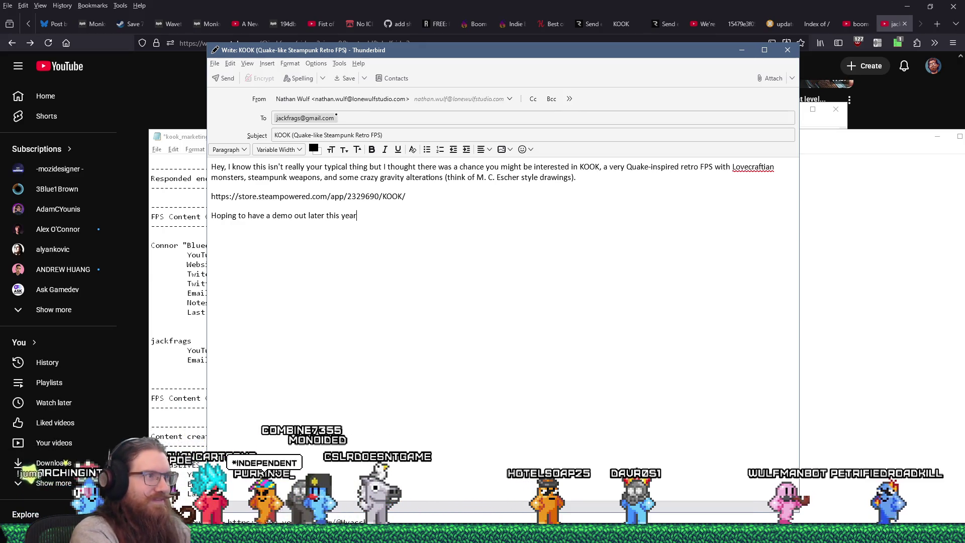
text(.  I just wanted to build su)
text(ome awareness)
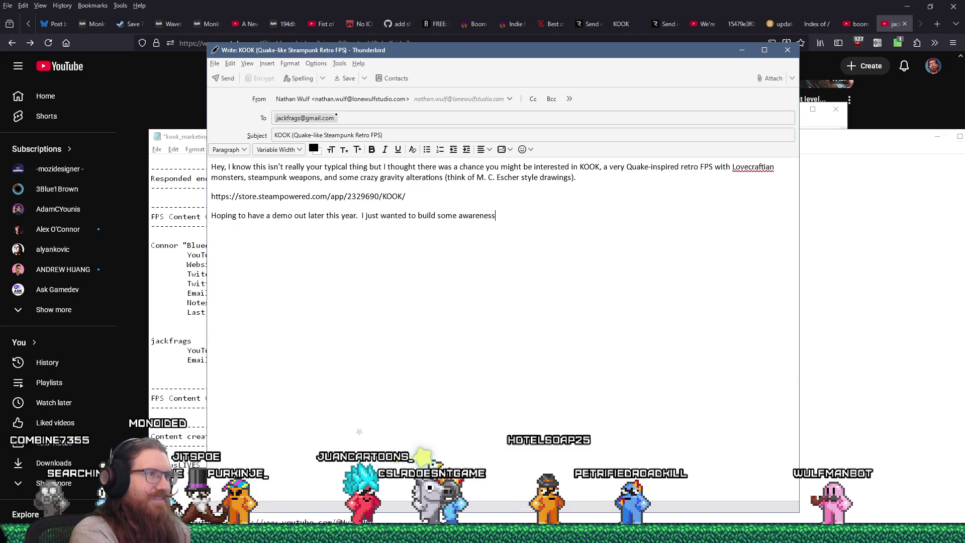
text( rig)
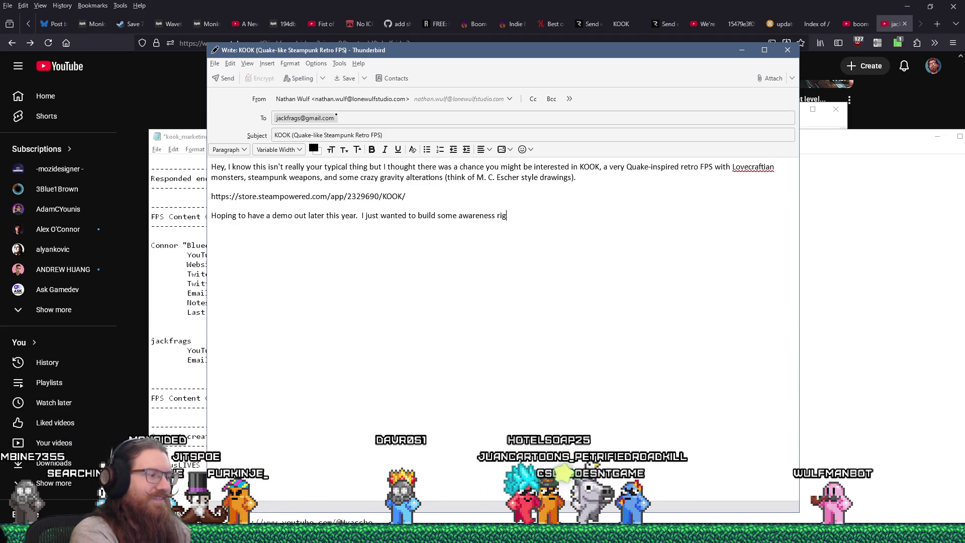
text(ht now.)
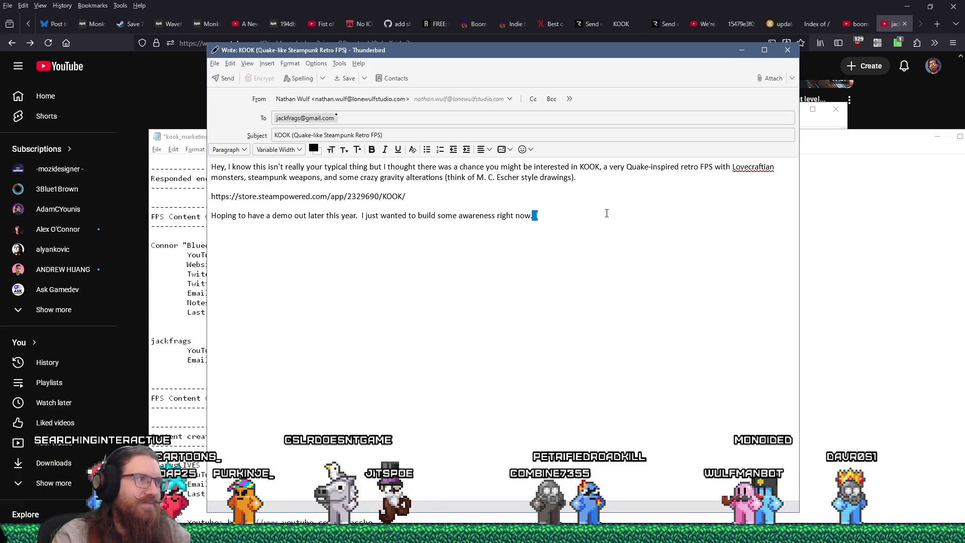
key(Return)
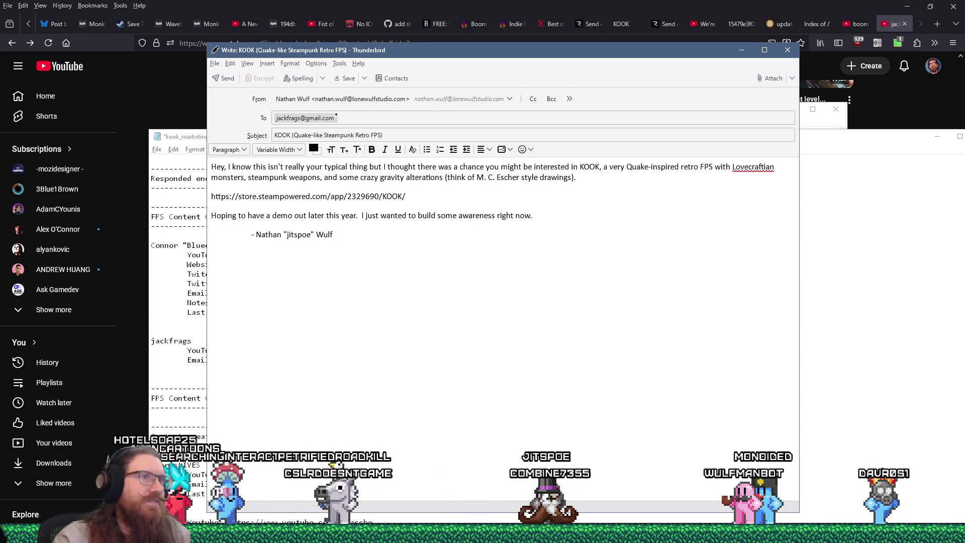
Send the KOOK pitch and add a 'Last contact' note (emailed 11:39 PM 3/9/2026) under the creator's email
click(226, 79)
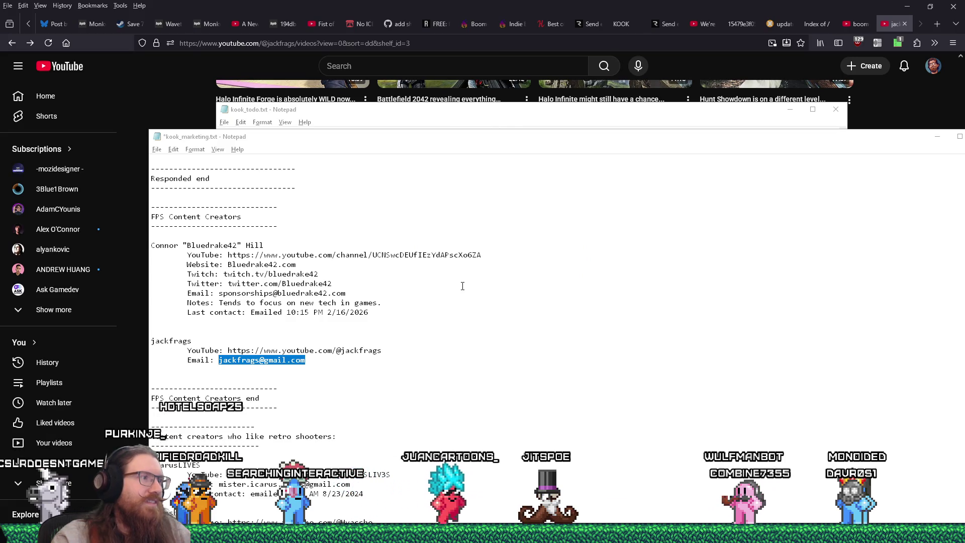
click(355, 358)
key(Return)
key(Tab)
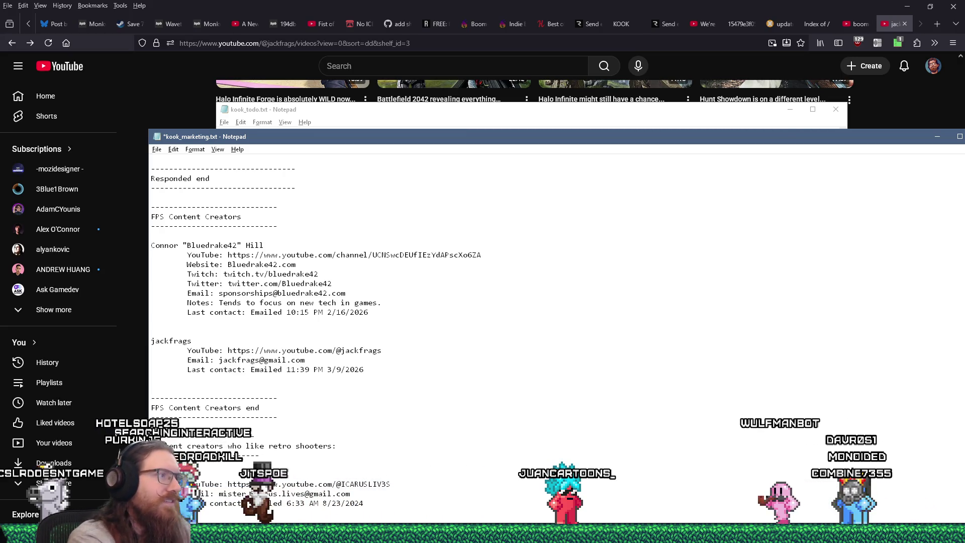
Move down kook_marketing.txt to the next creator's entry in the contact list
scroll(459, 369, down, 15)
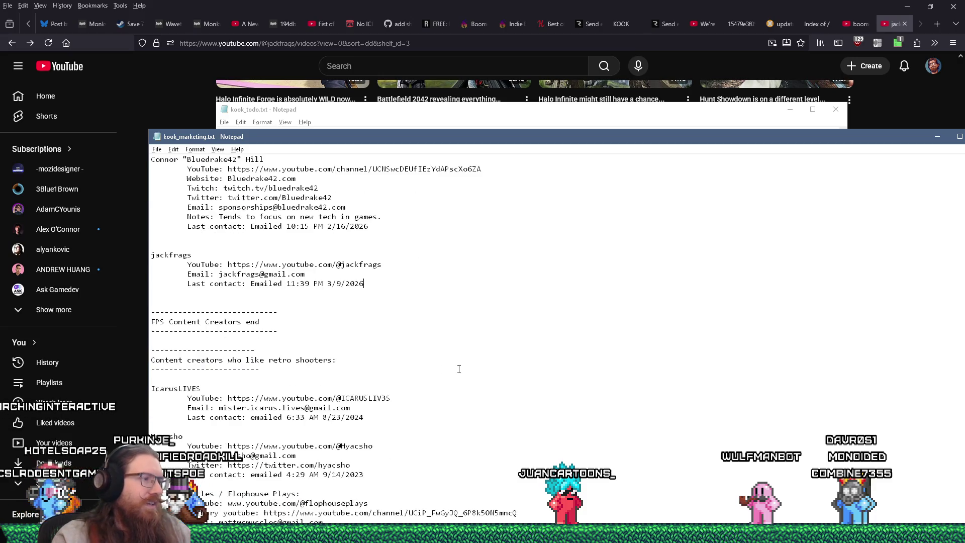
scroll(485, 361, down, 10)
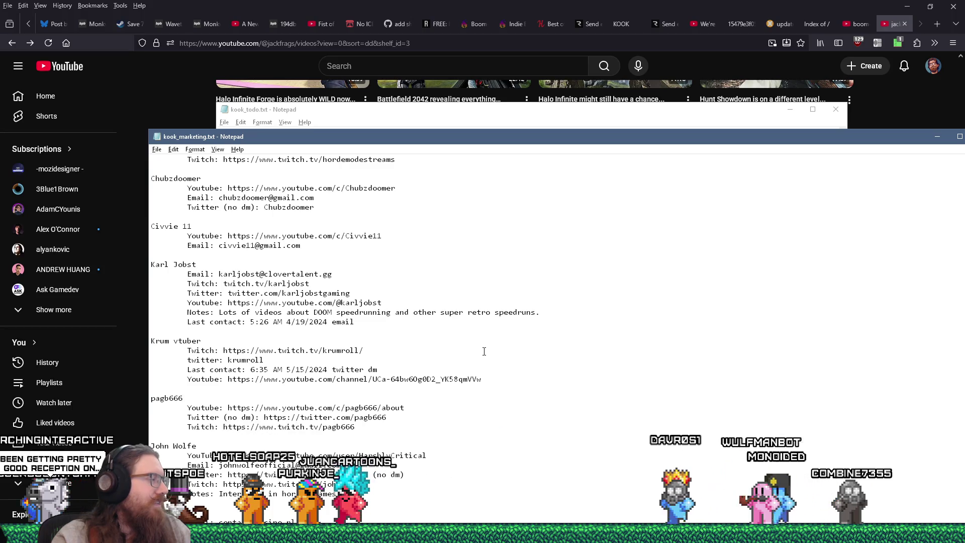
scroll(482, 354, down, 18)
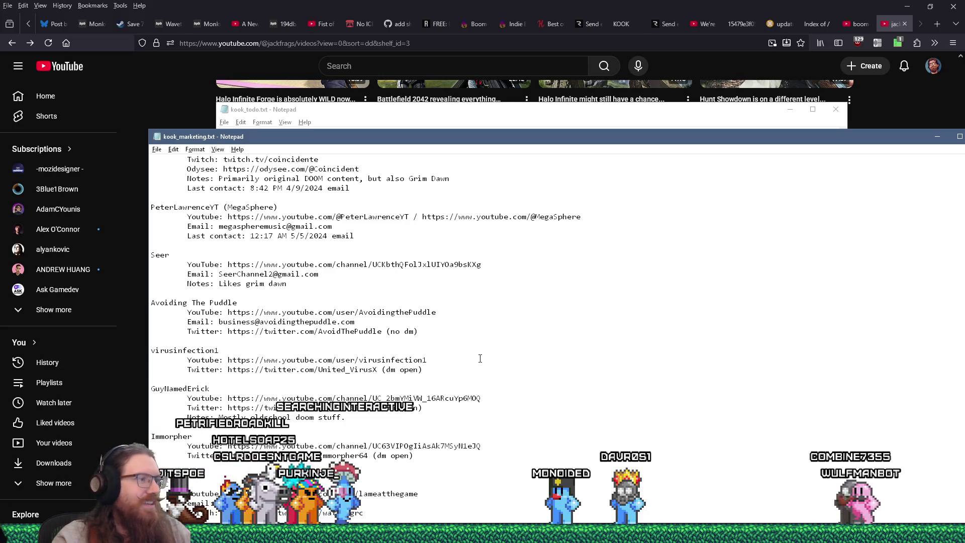
scroll(480, 359, down, 4)
scroll(481, 358, down, 12)
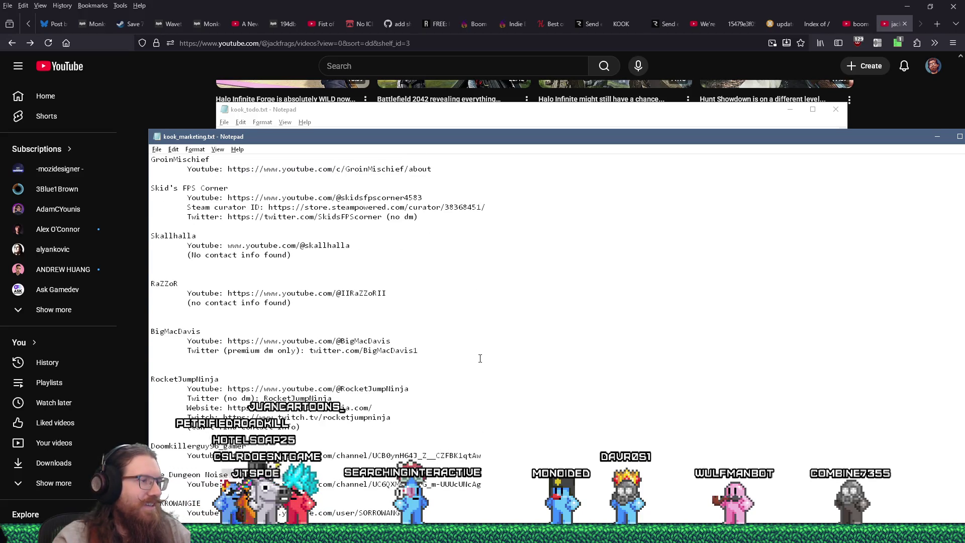
scroll(481, 359, down, 5)
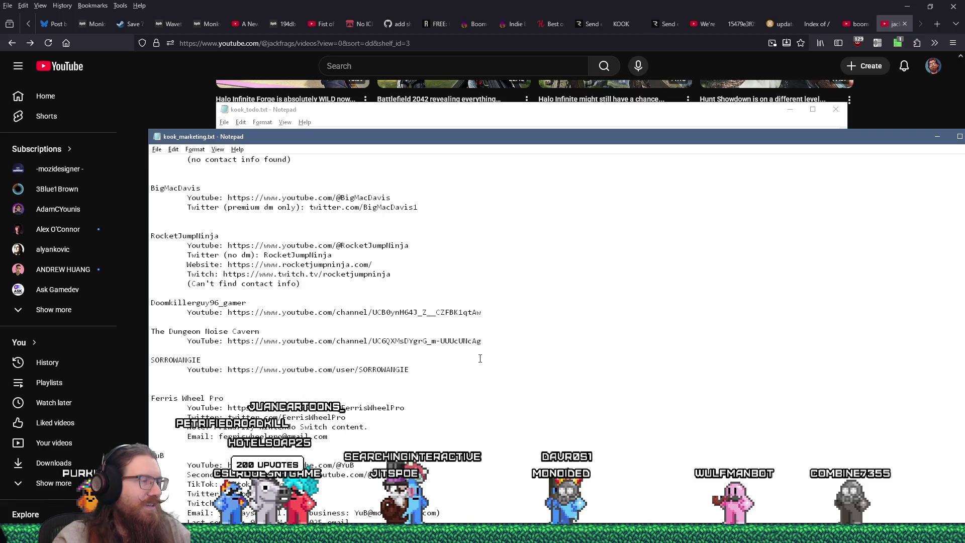
scroll(480, 359, down, 20)
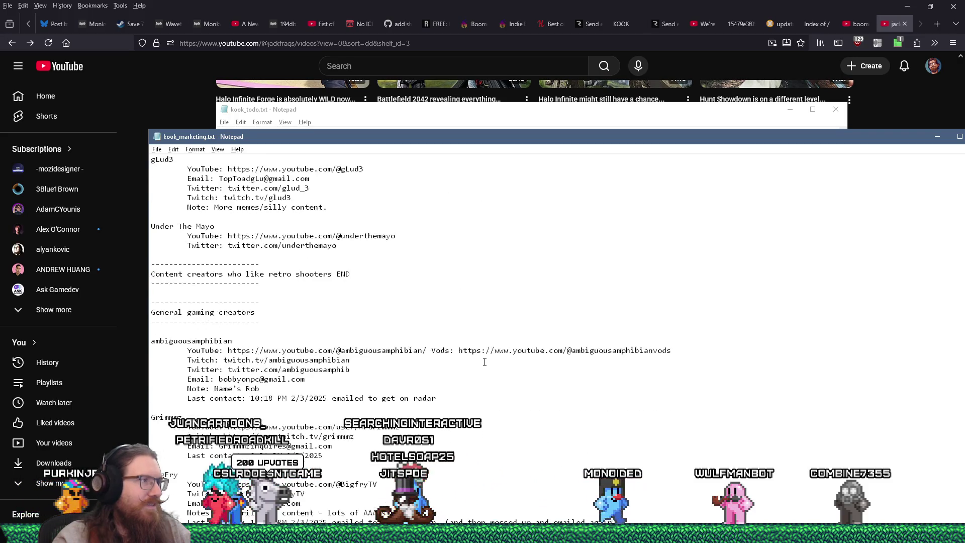
scroll(485, 362, up, 3)
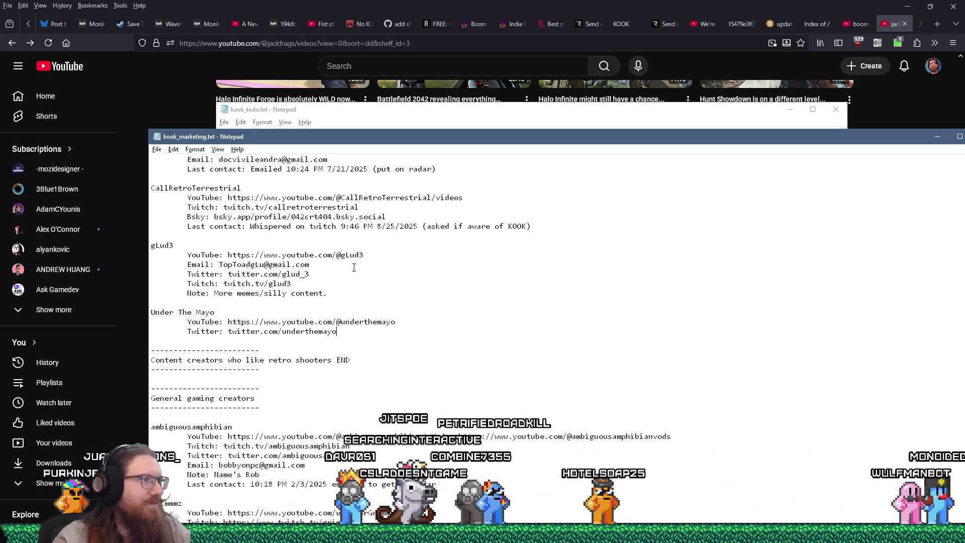
scroll(409, 324, up, 3)
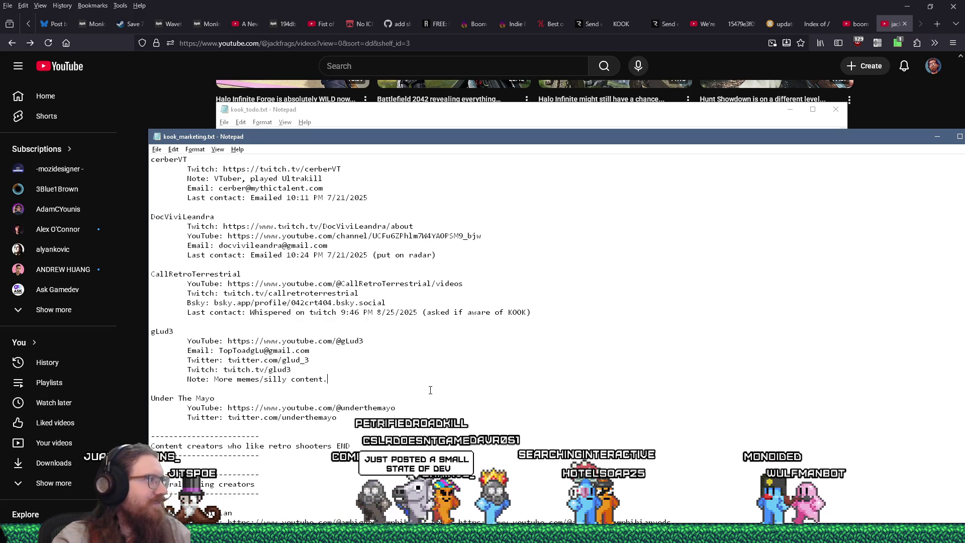
click(327, 379)
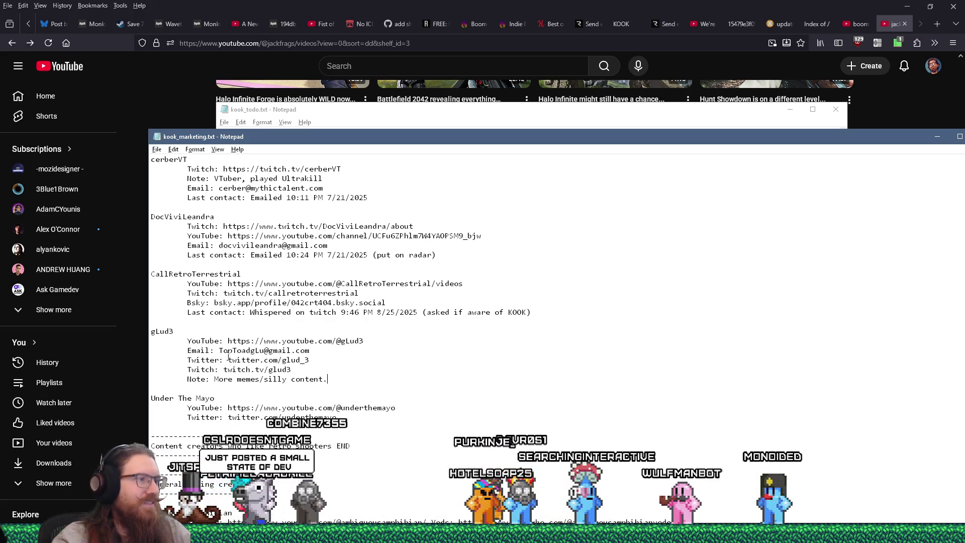
Copy the next creator's email from the notes into a new message's recipient field
right_click(300, 354)
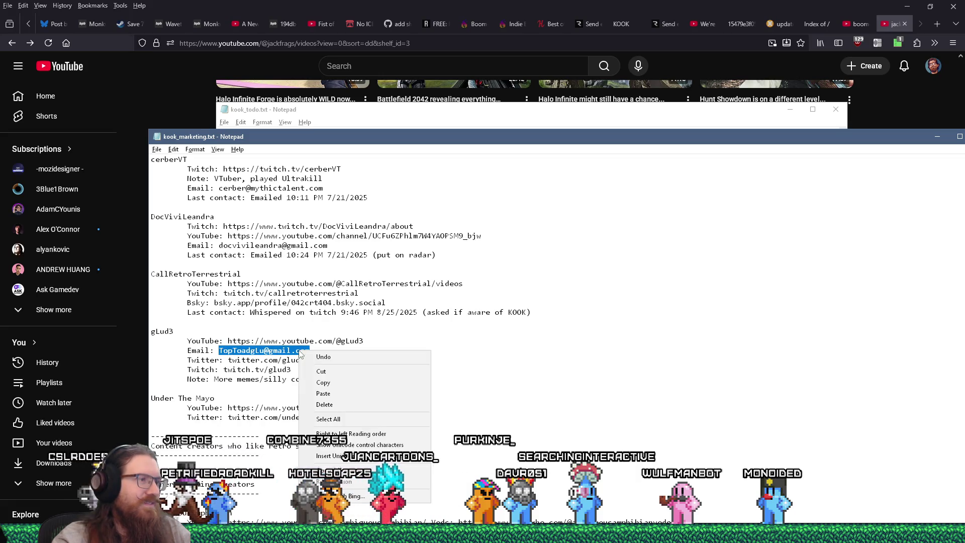
click(345, 384)
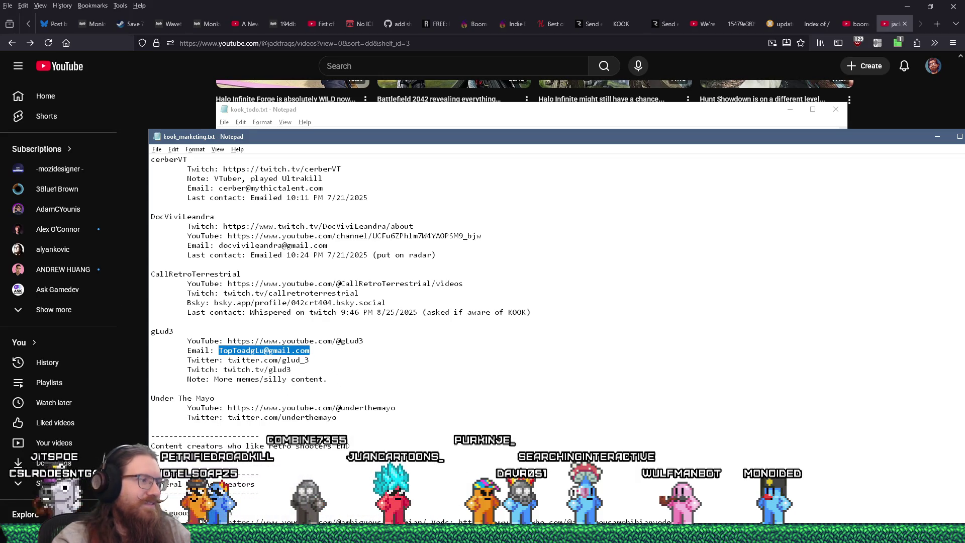
key(alt+Tab)
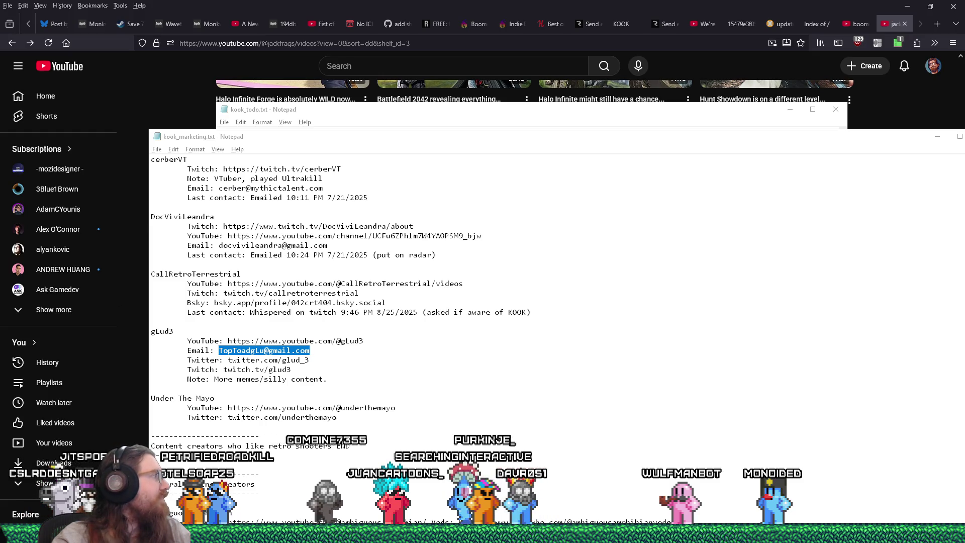
key(ctrl+n)
right_click(293, 117)
click(304, 171)
key(Tab)
Enter the subject 'KOOK (Quake-like Steampunk Retro FPS)' and move the draft aside beside the notes
text(KOO)
text(Quake-like Steampunk Retro FPS))
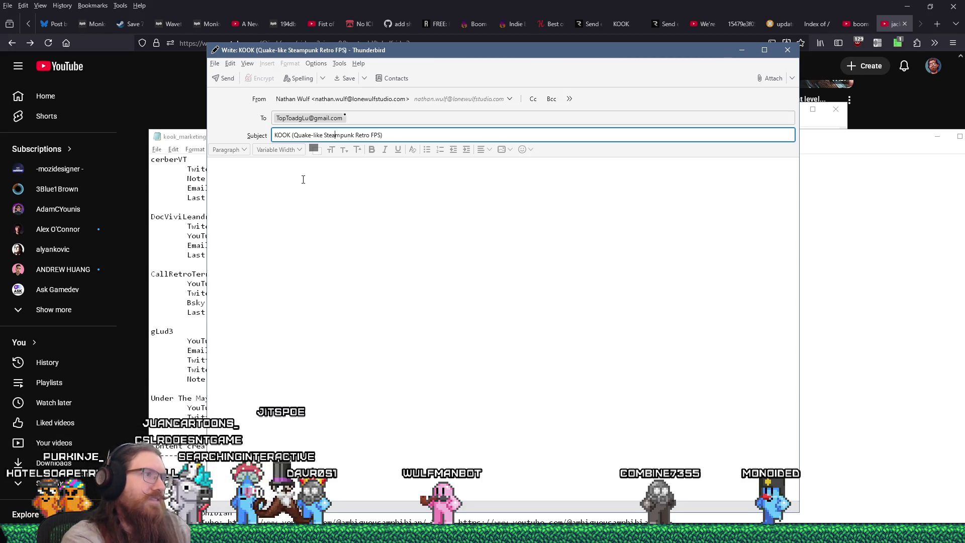
click(309, 186)
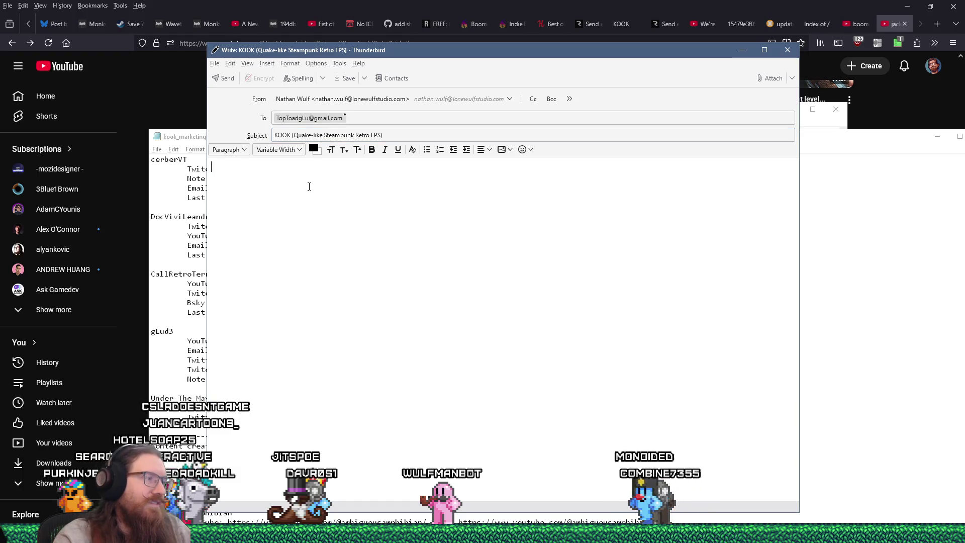
drag(409, 53, 573, 56)
text(He)
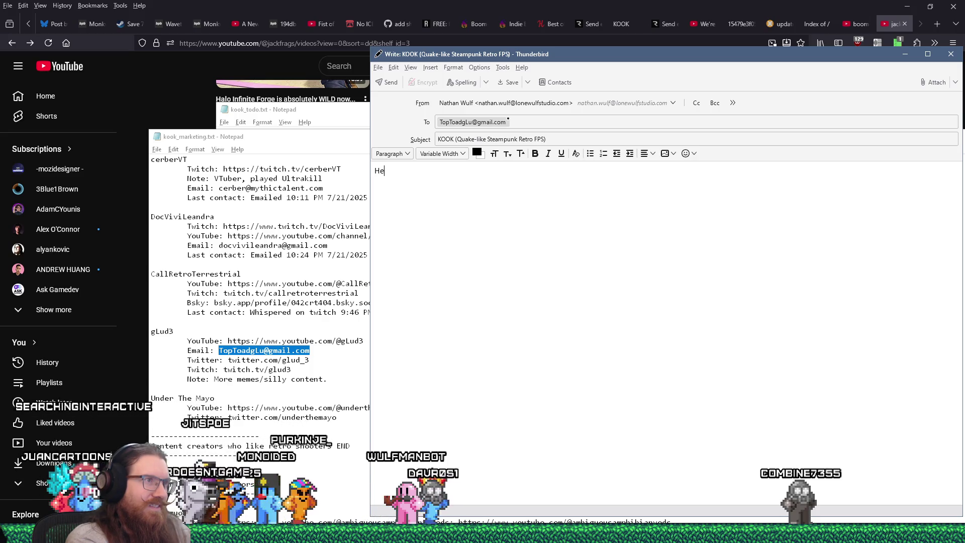
text(y)
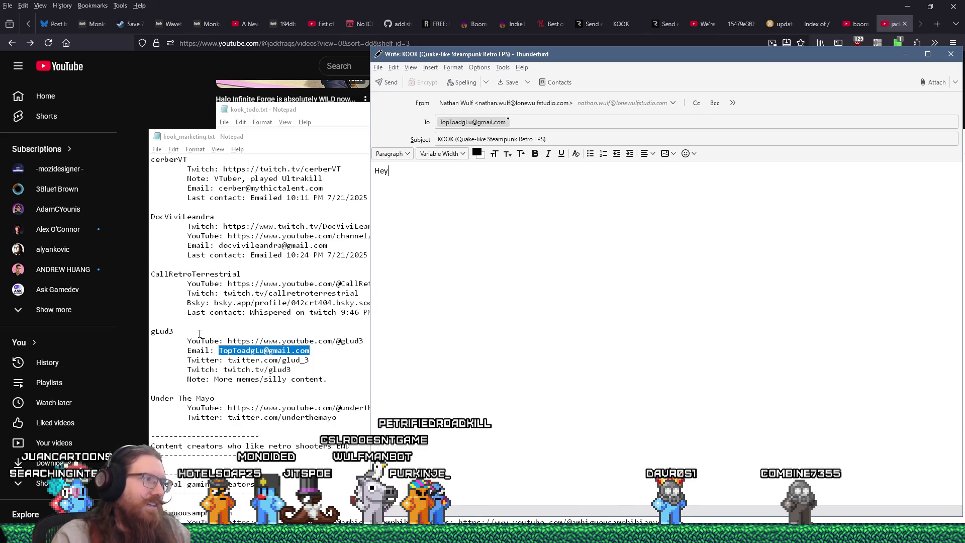
double_click(162, 331)
right_click(162, 331)
click(183, 367)
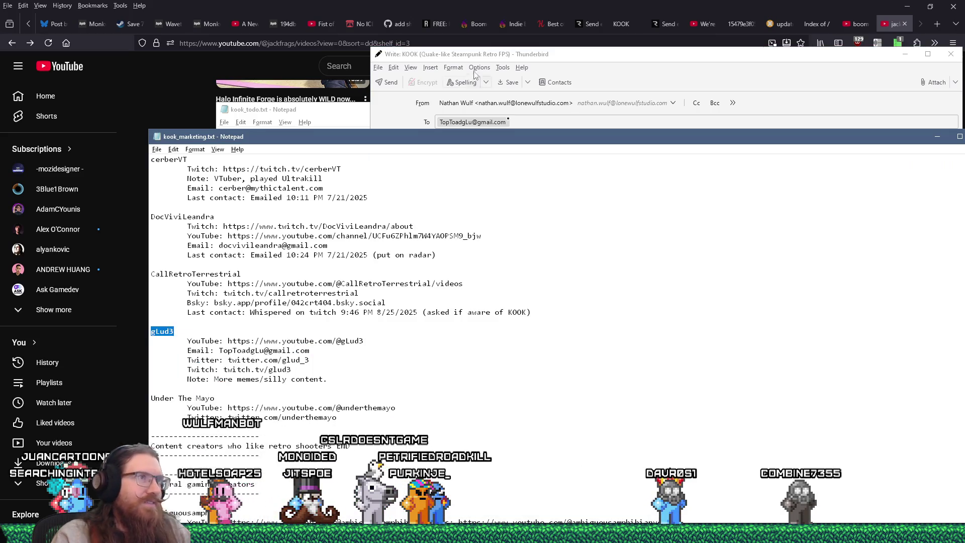
click(471, 77)
key(ctrl+v)
text(,)
key(Return)
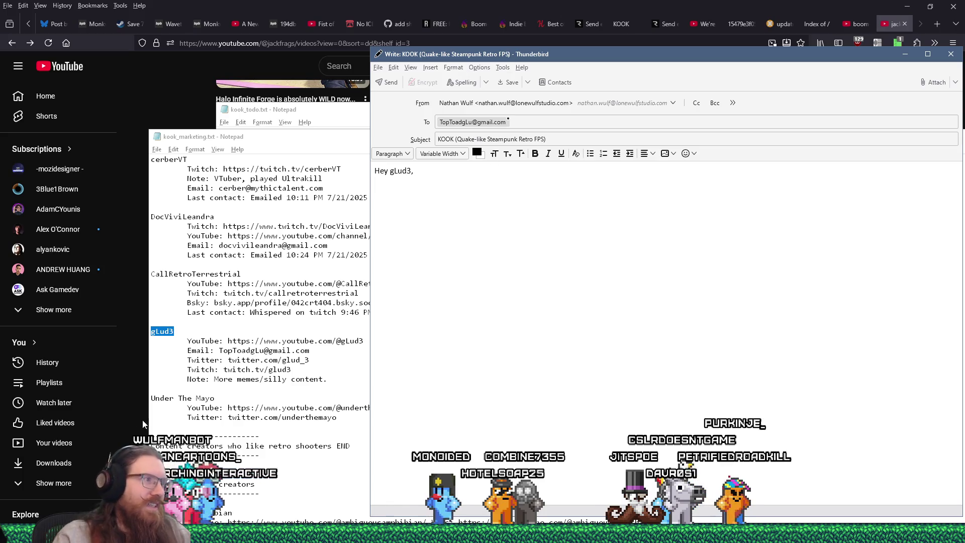
Copy gLud3's YouTube channel link from the notes and load it in Firefox with Paste & Go
click(209, 352)
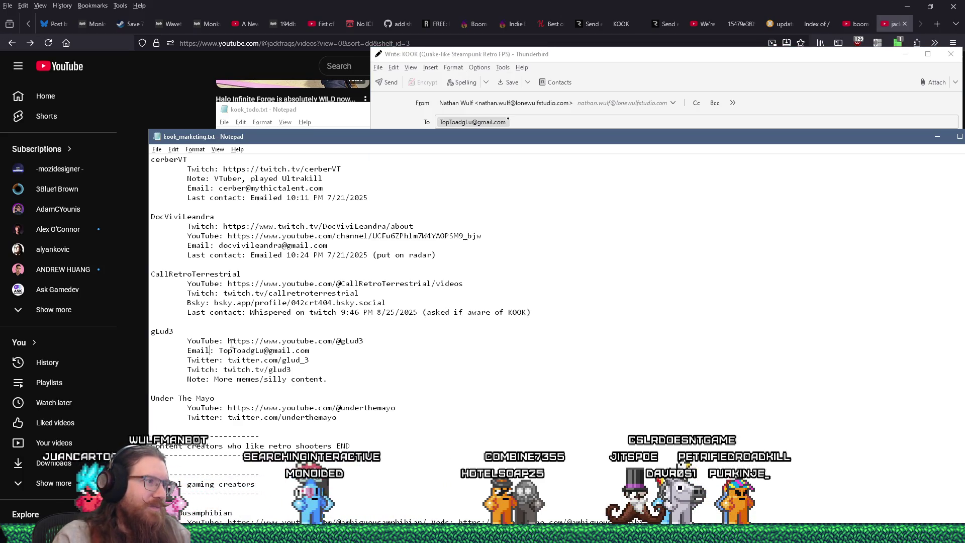
drag(360, 334, 363, 341)
right_click(355, 343)
click(367, 371)
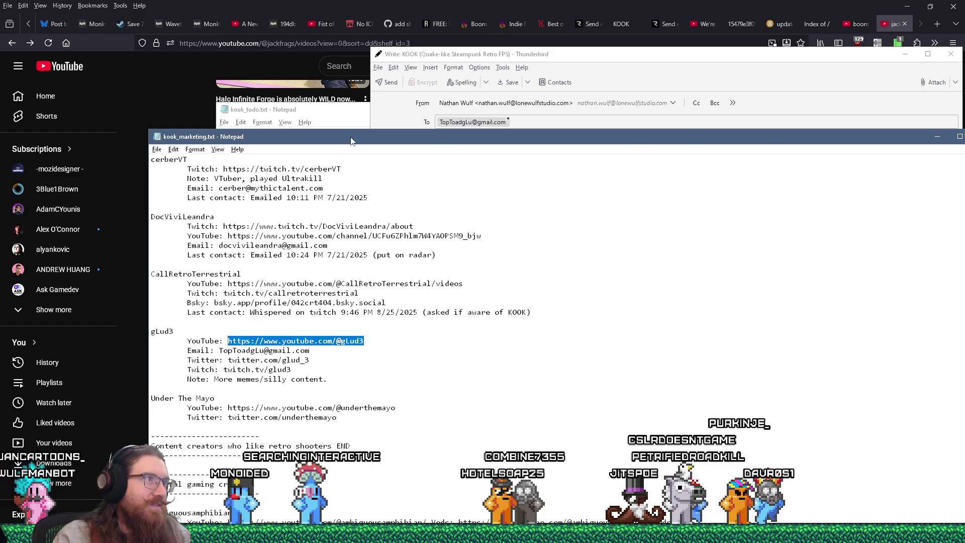
click(355, 40)
right_click(356, 41)
click(372, 149)
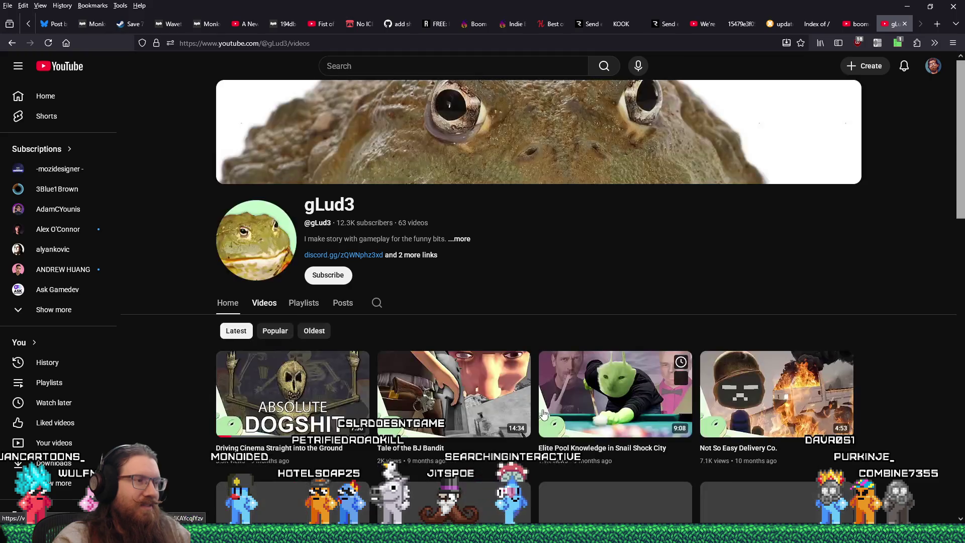
scroll(540, 412, down, 5)
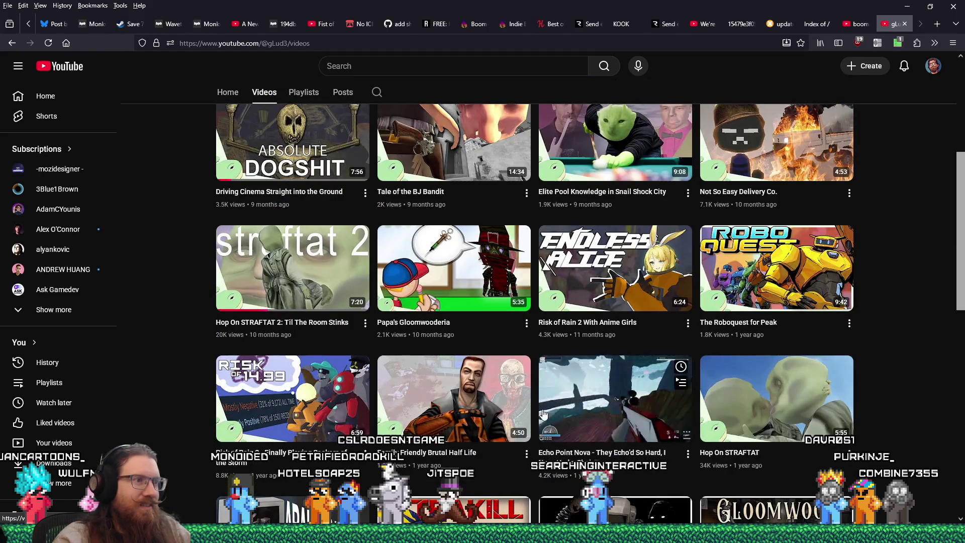
click(456, 287)
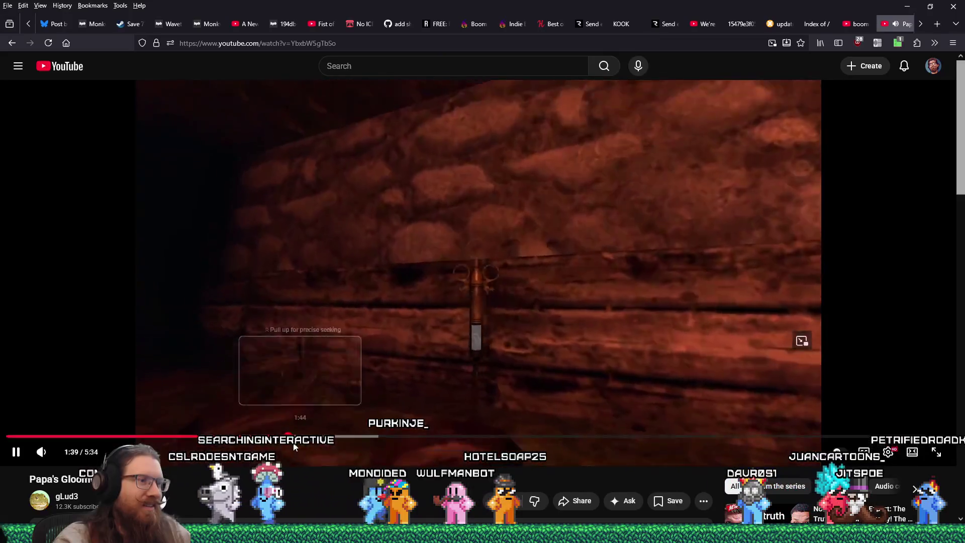
click(318, 437)
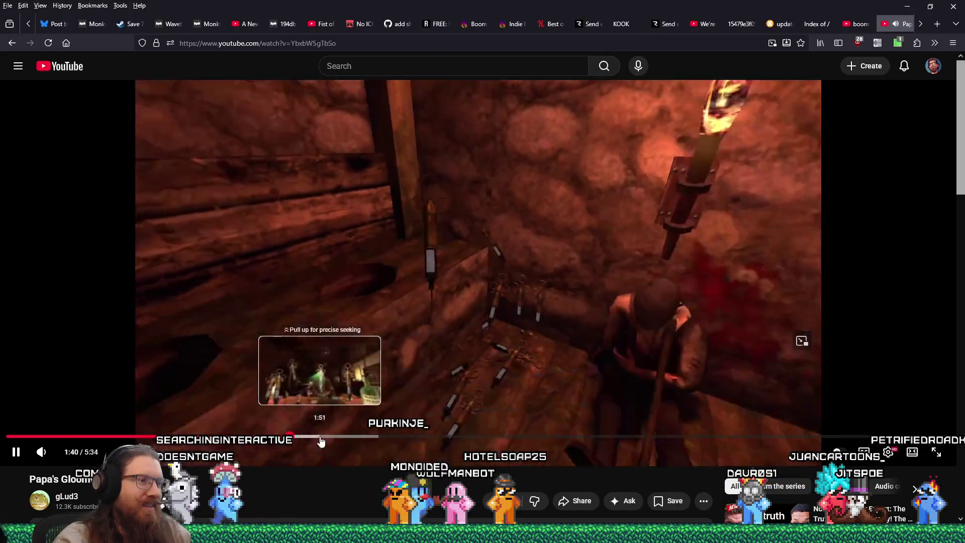
click(367, 437)
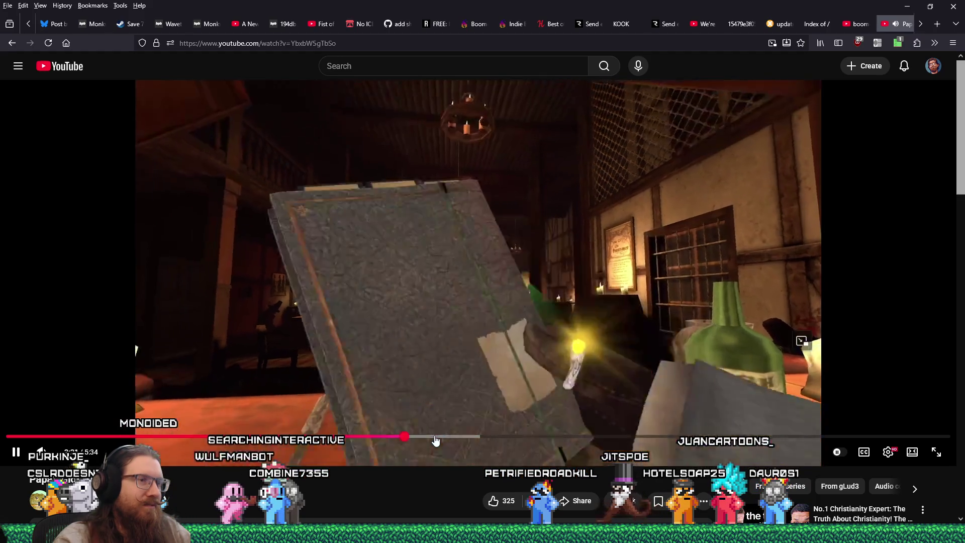
drag(435, 441, 607, 438)
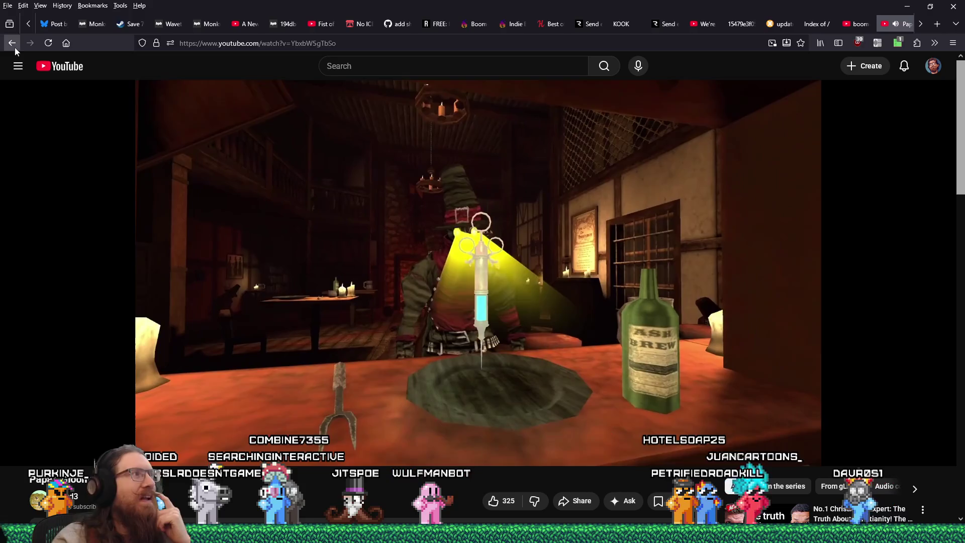
click(13, 44)
scroll(652, 463, up, 5)
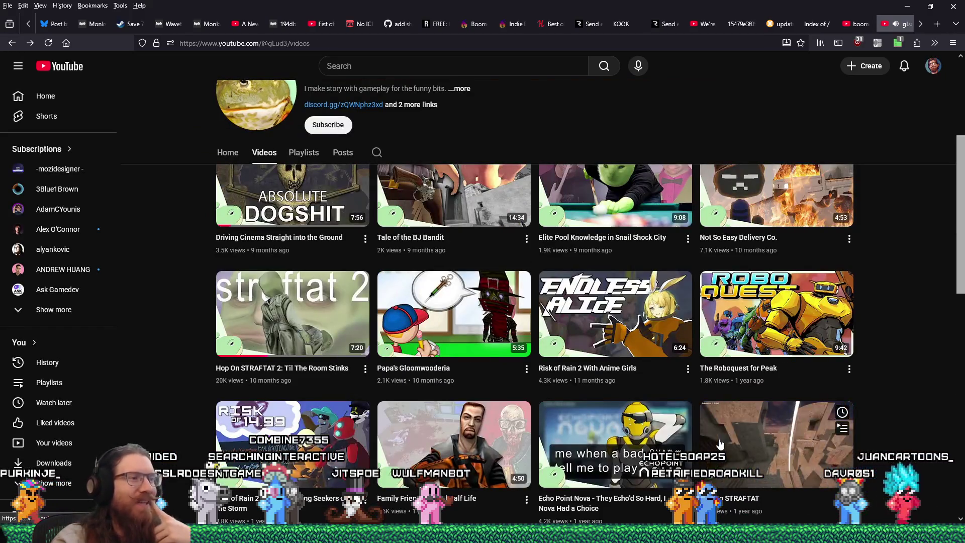
scroll(892, 418, down, 4)
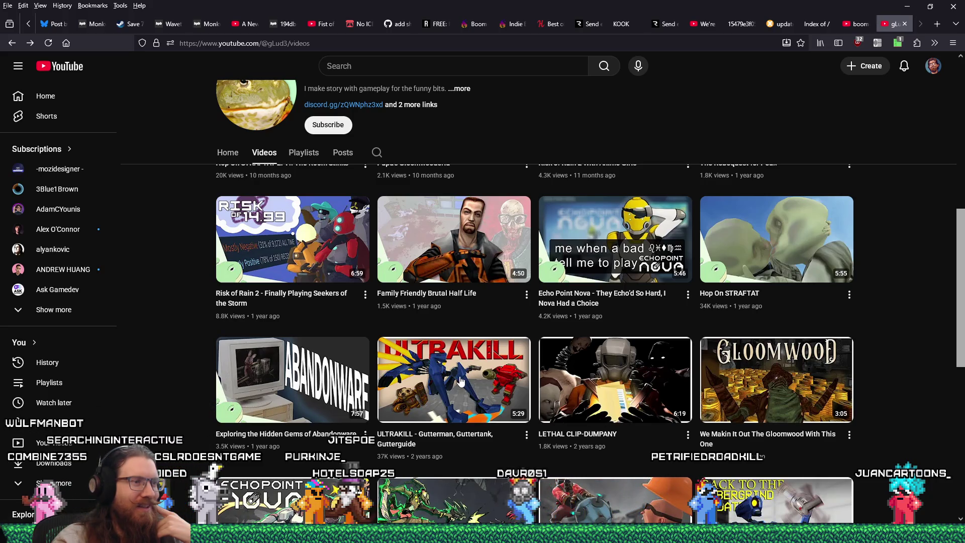
scroll(461, 381, down, 1)
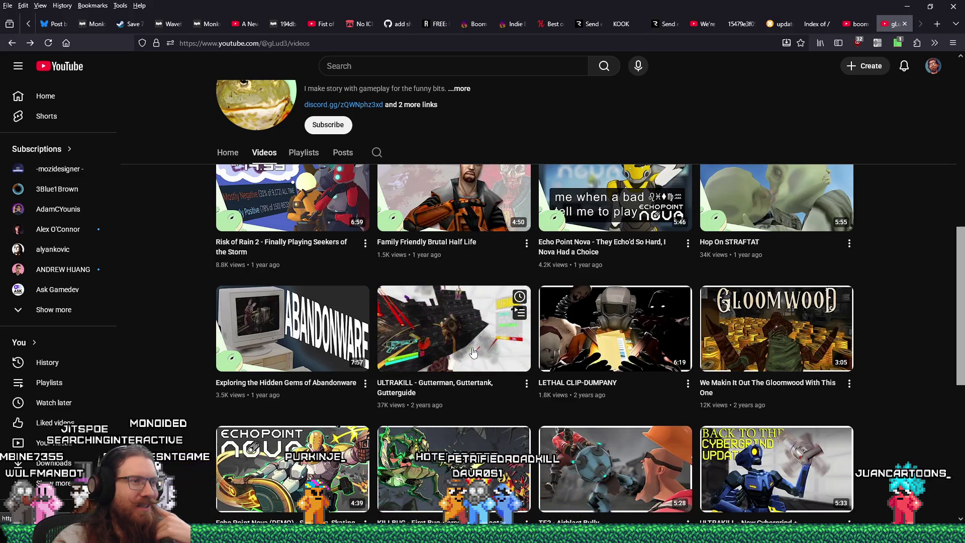
scroll(473, 352, down, 4)
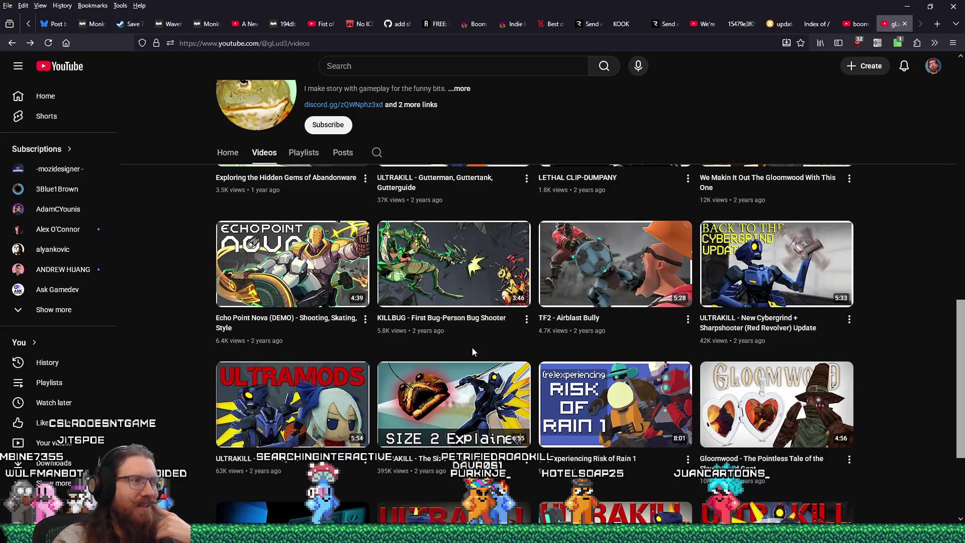
scroll(472, 348, down, 3)
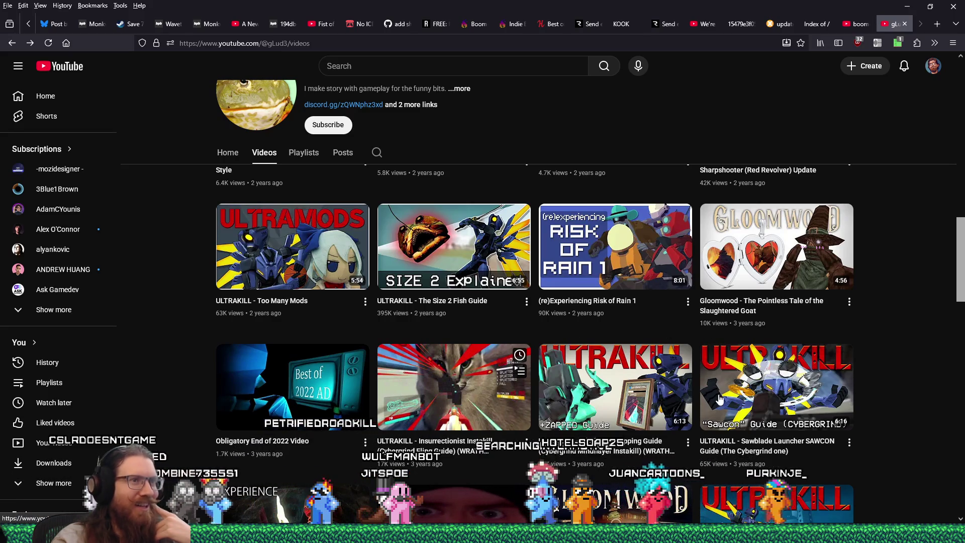
scroll(724, 392, down, 5)
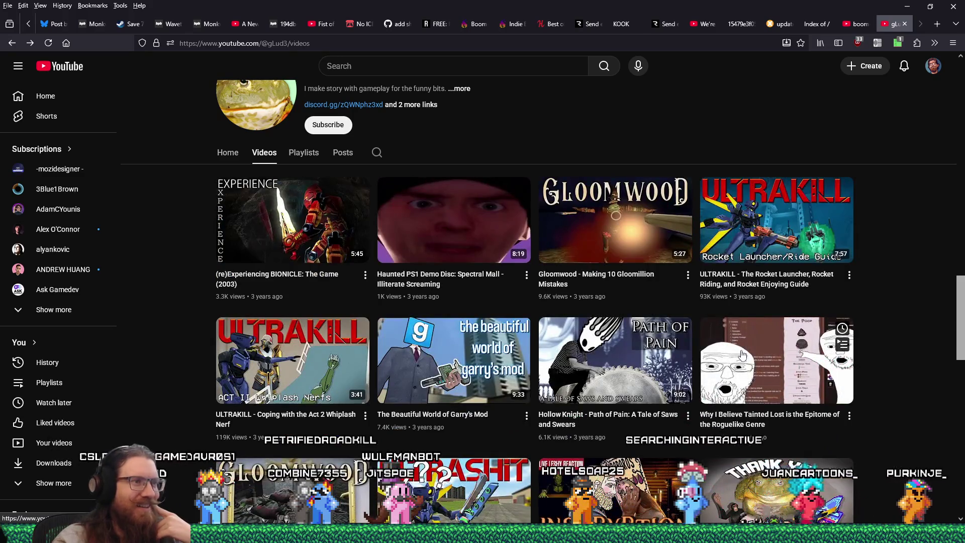
scroll(742, 354, down, 2)
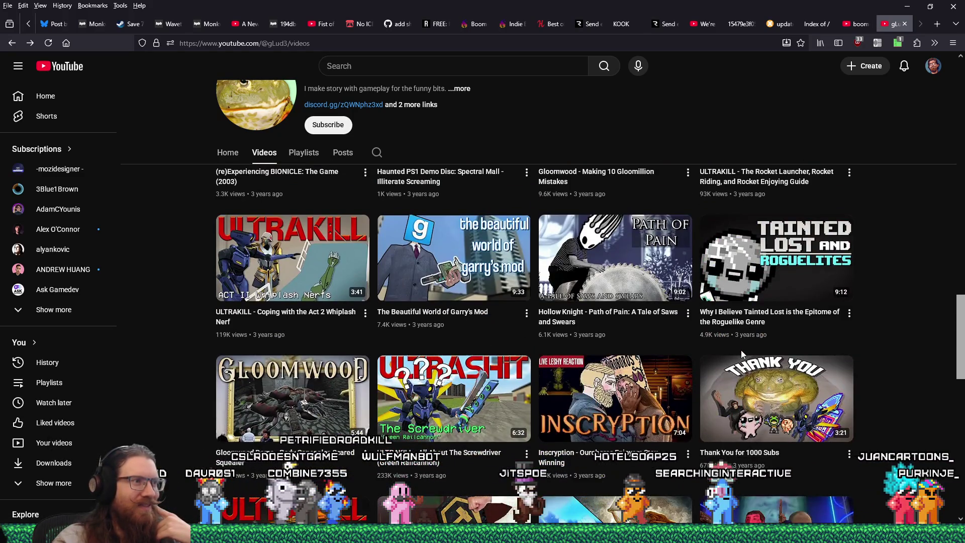
mouse_move(308, 253)
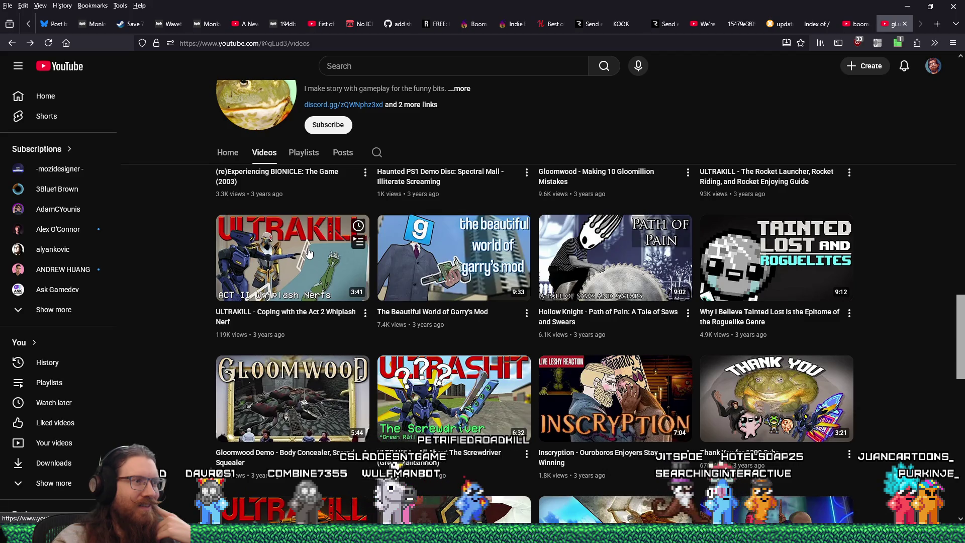
click(373, 263)
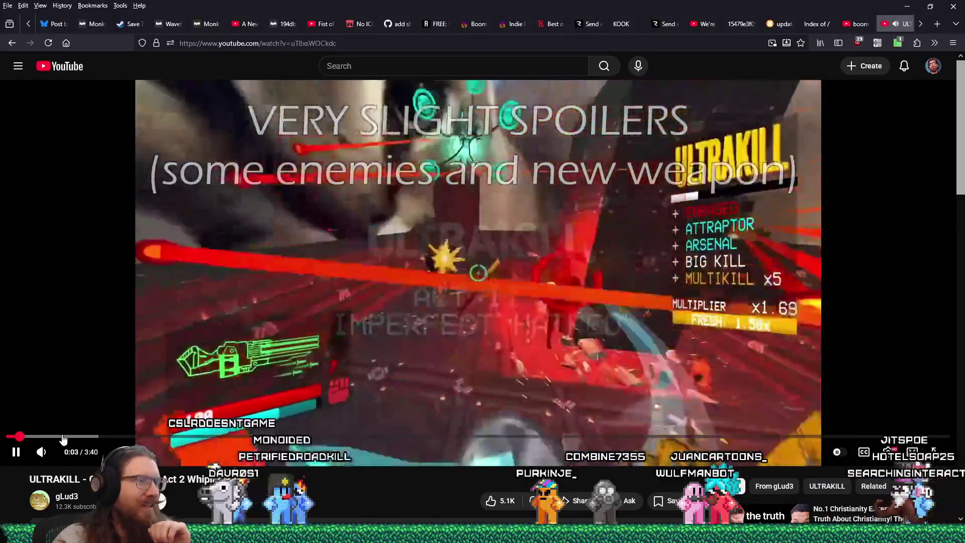
Skim the ULTRAKILL Whiplash Nerf video forward, jumping to 0:53 and then about 1:09
key(Right)
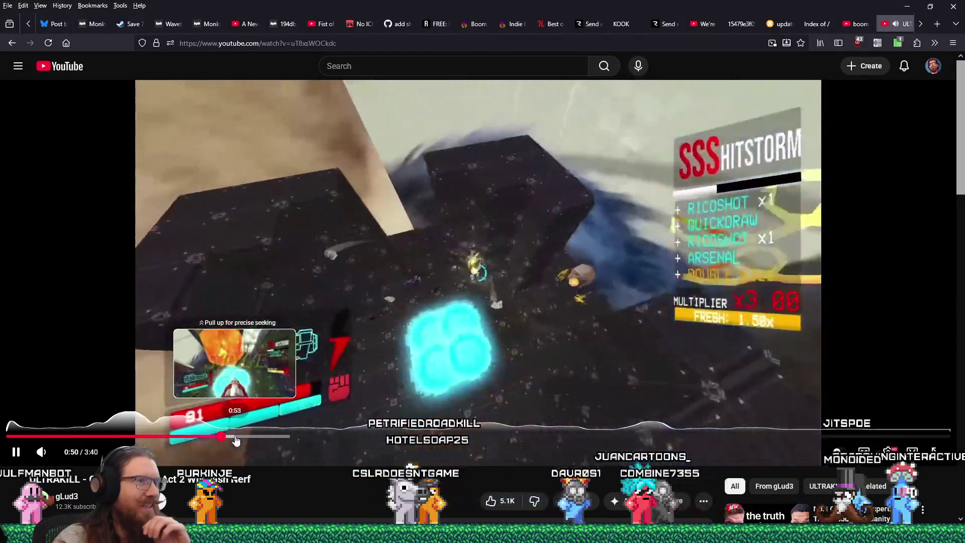
click(236, 441)
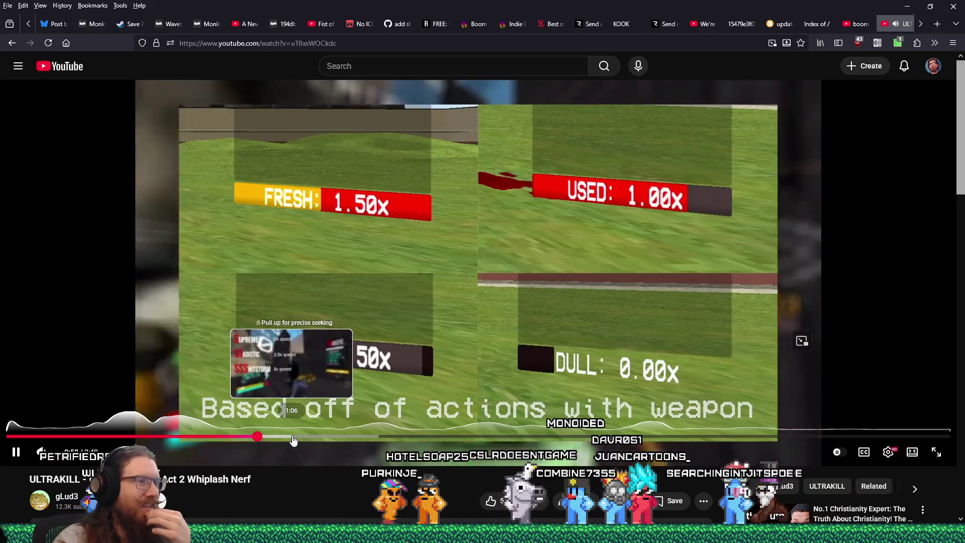
click(307, 441)
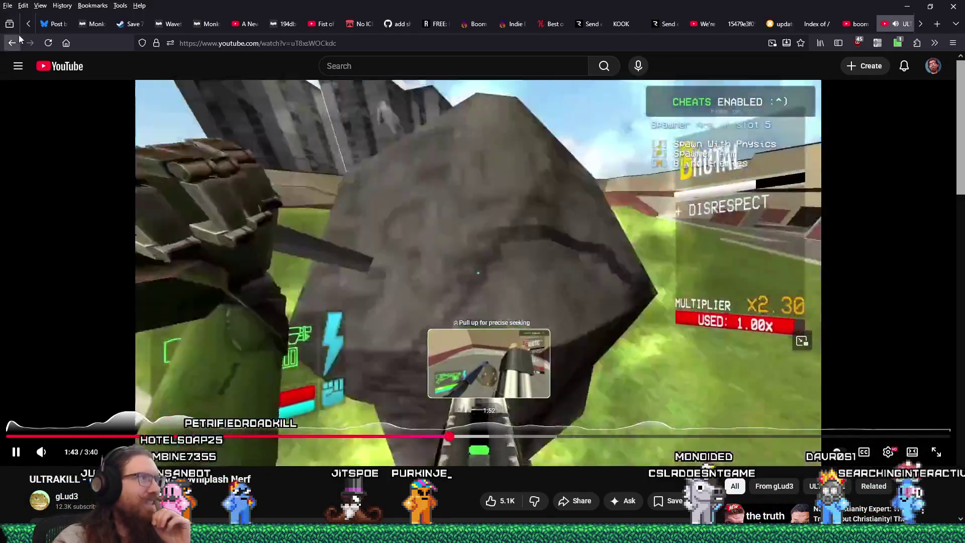
Go back to gLud3's Videos grid, scroll to older uploads, and open the AMID EVIL video
click(15, 47)
scroll(351, 381, down, 6)
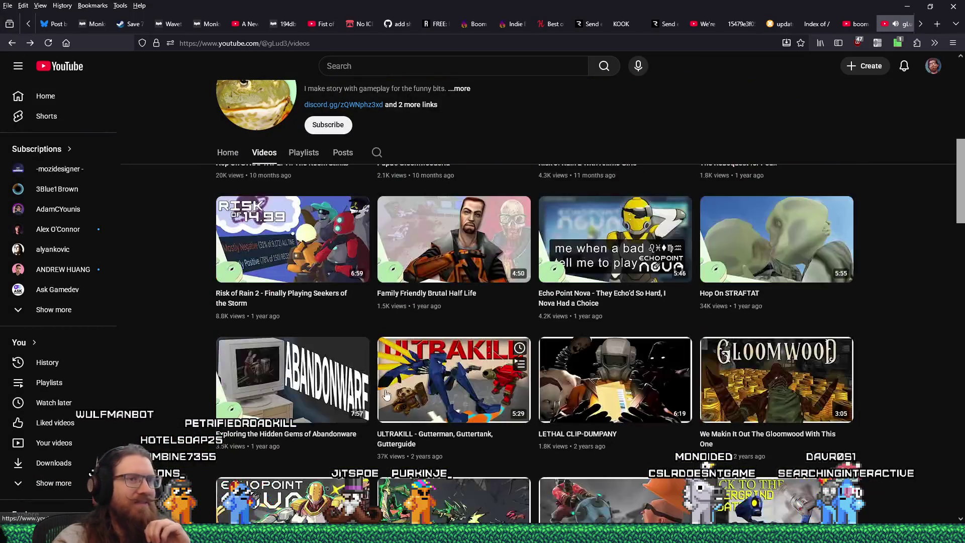
scroll(442, 440, down, 8)
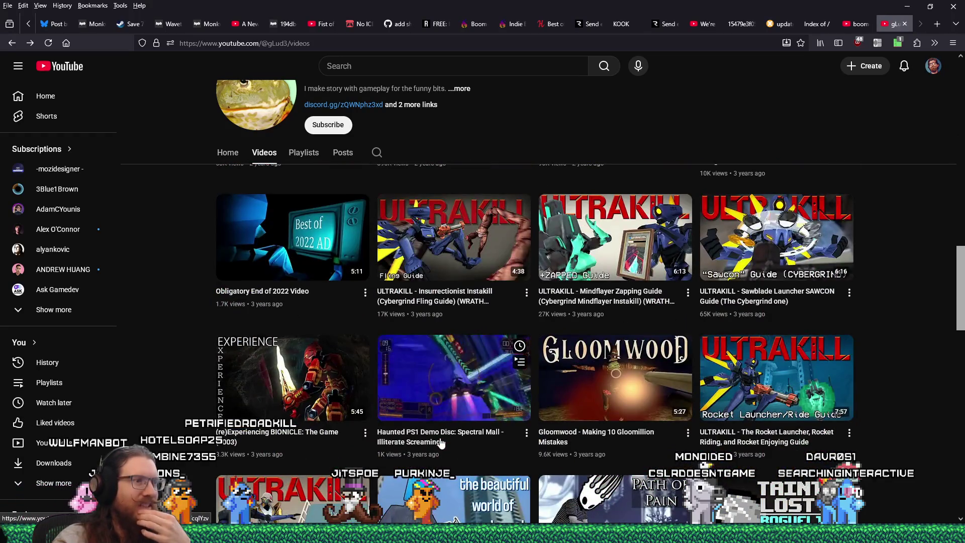
scroll(441, 442, down, 4)
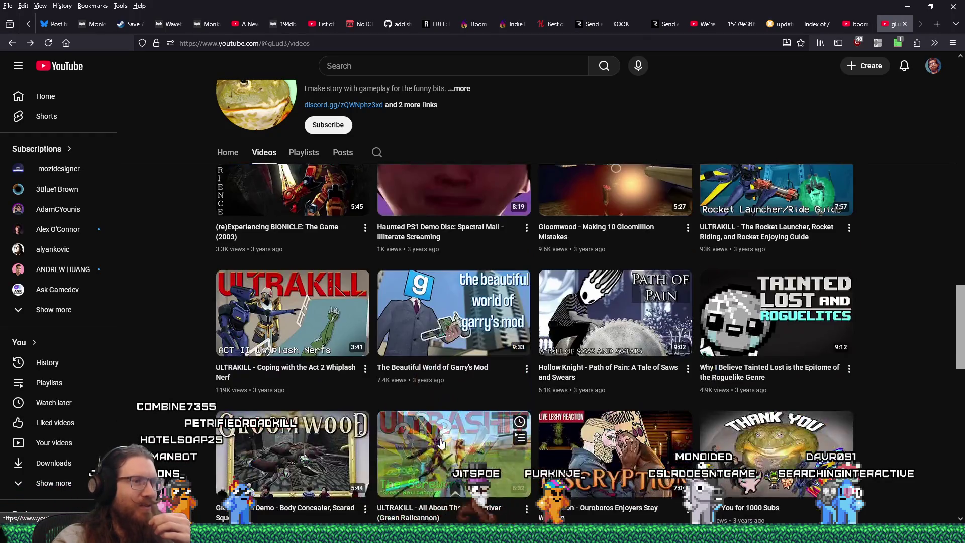
scroll(442, 443, down, 4)
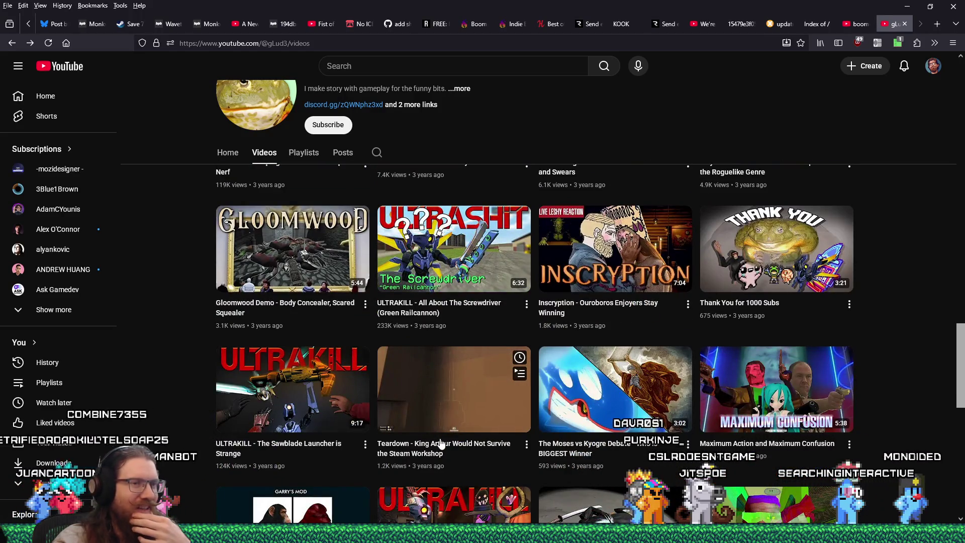
scroll(441, 442, down, 5)
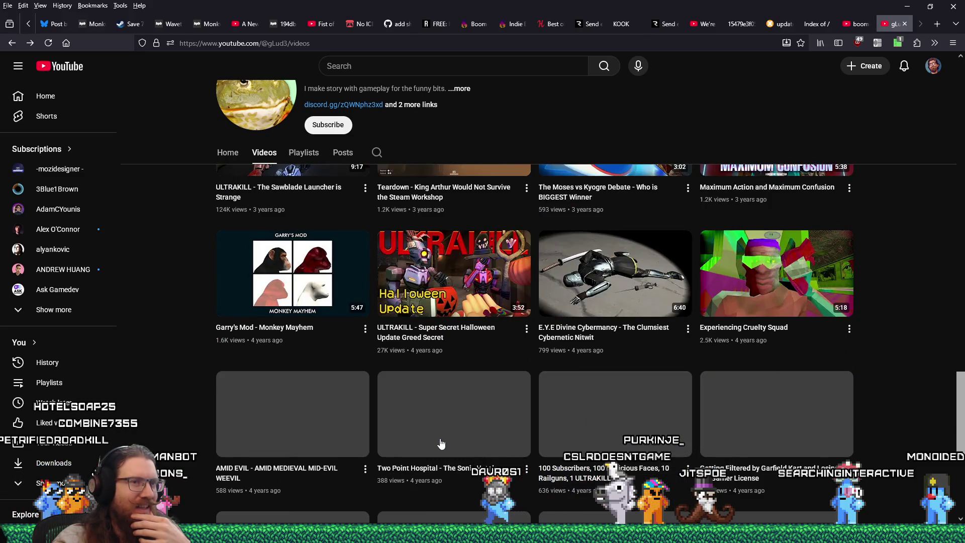
scroll(441, 443, down, 3)
scroll(483, 448, up, 3)
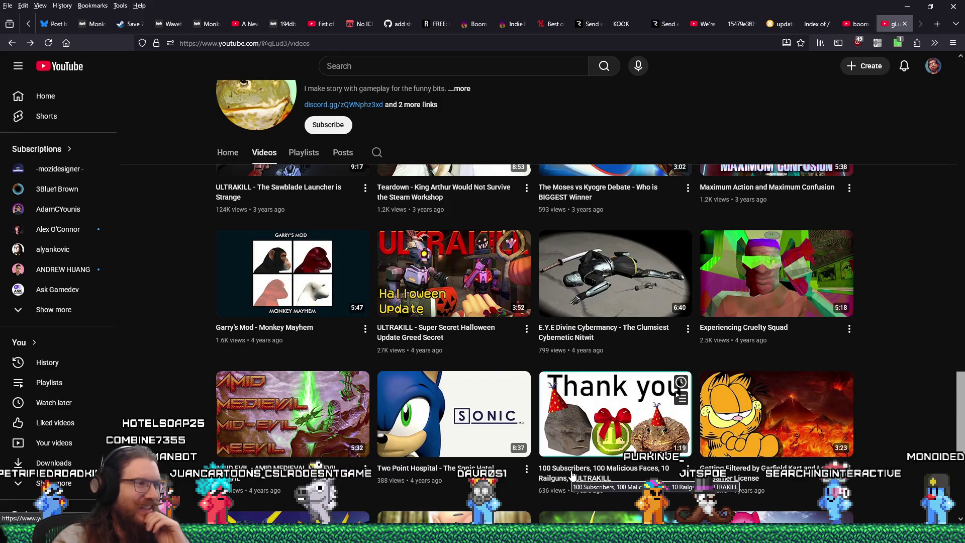
click(277, 434)
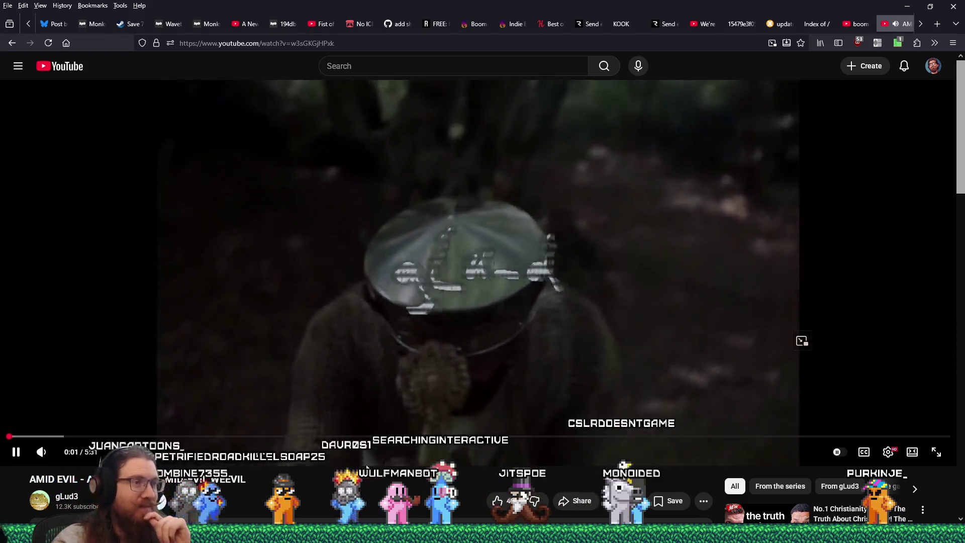
Scrub the AMID EVIL video back to an earlier point and scroll down to its title and description
drag(80, 437, 56, 440)
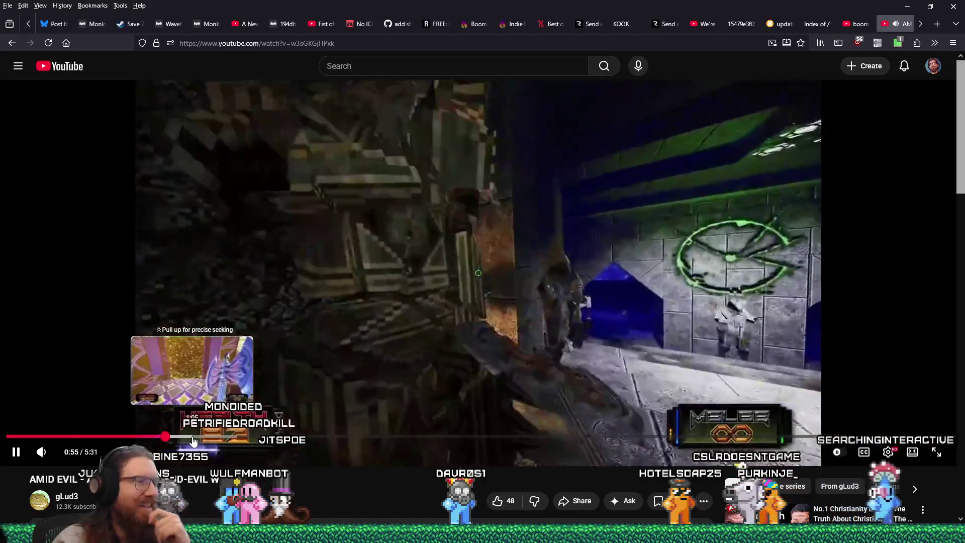
scroll(365, 490, down, 2)
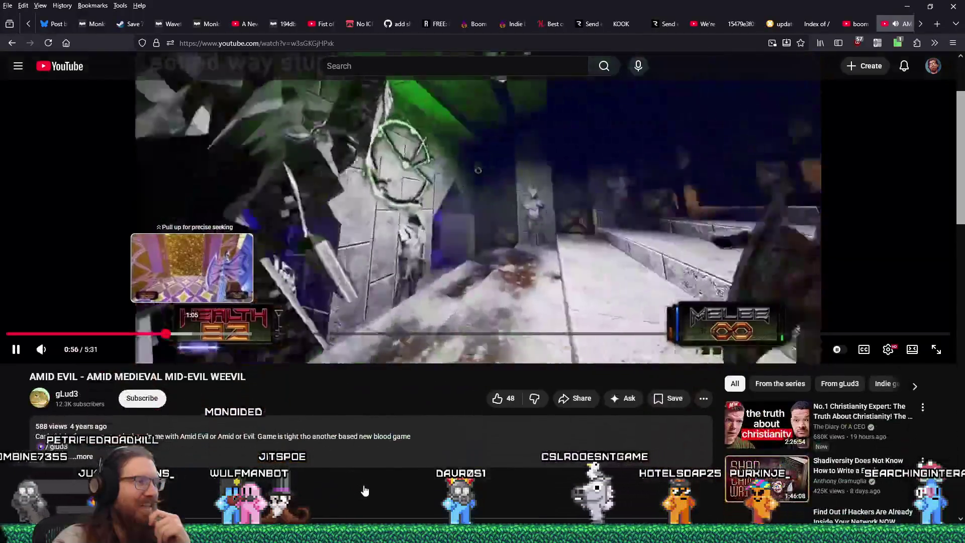
scroll(365, 490, down, 1)
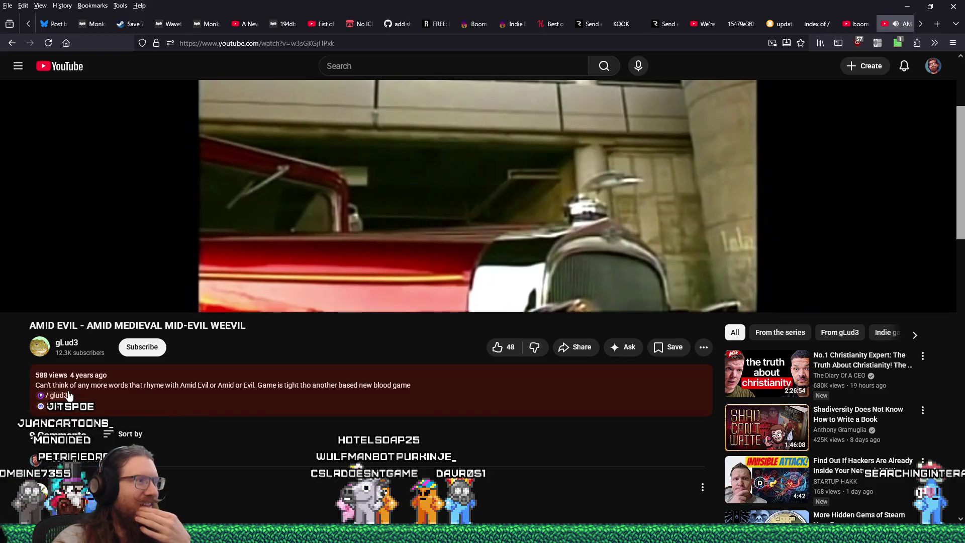
Scroll back up to the AMID EVIL player and watch its first-person gameplay footage
scroll(90, 409, up, 3)
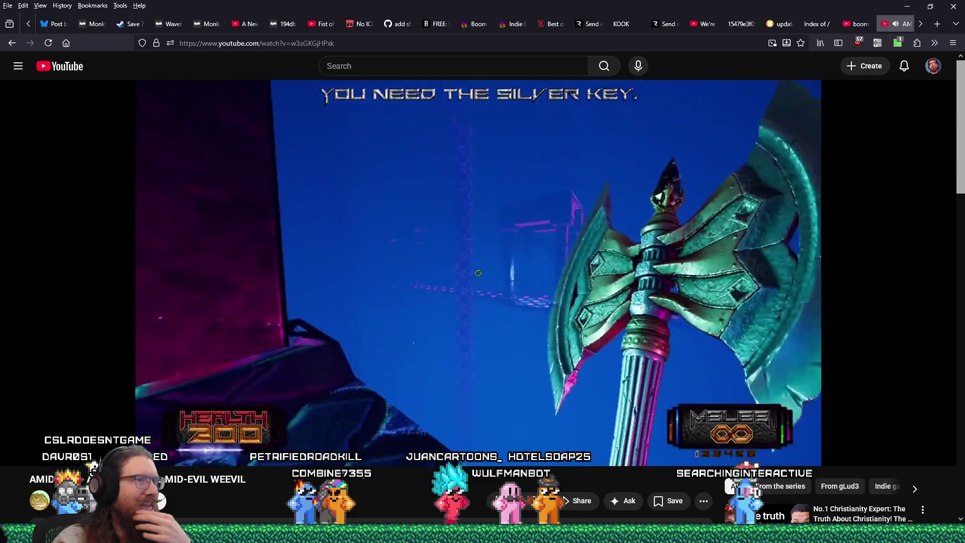
mouse_move(183, 390)
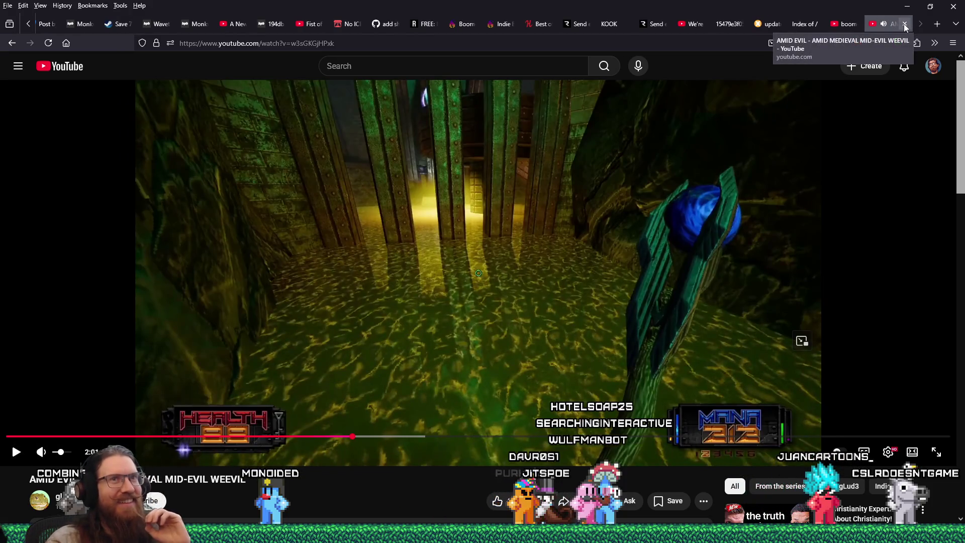
Return YouTube to the 'boomer shooter' results and copy the creator's email from kook_marketing.txt for the draft
key(alt+Left)
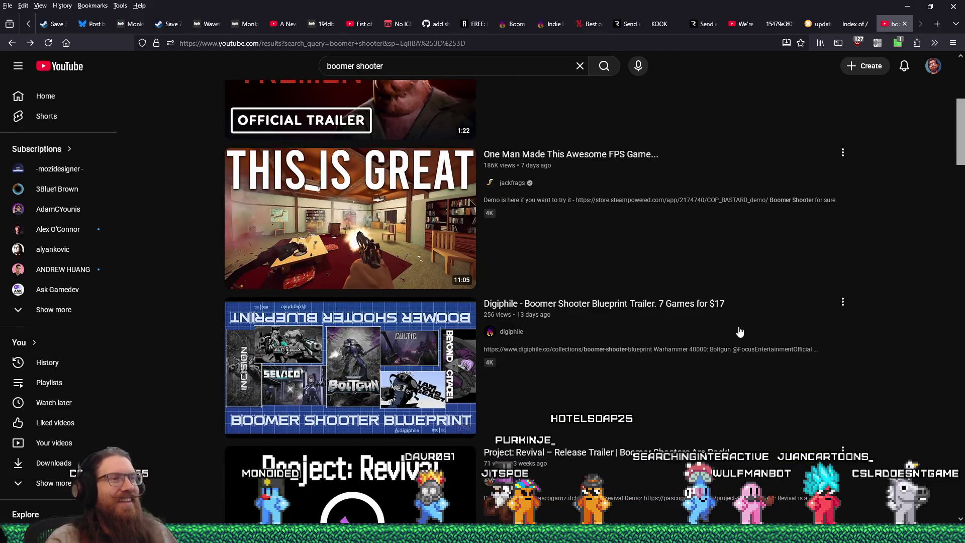
mouse_move(740, 332)
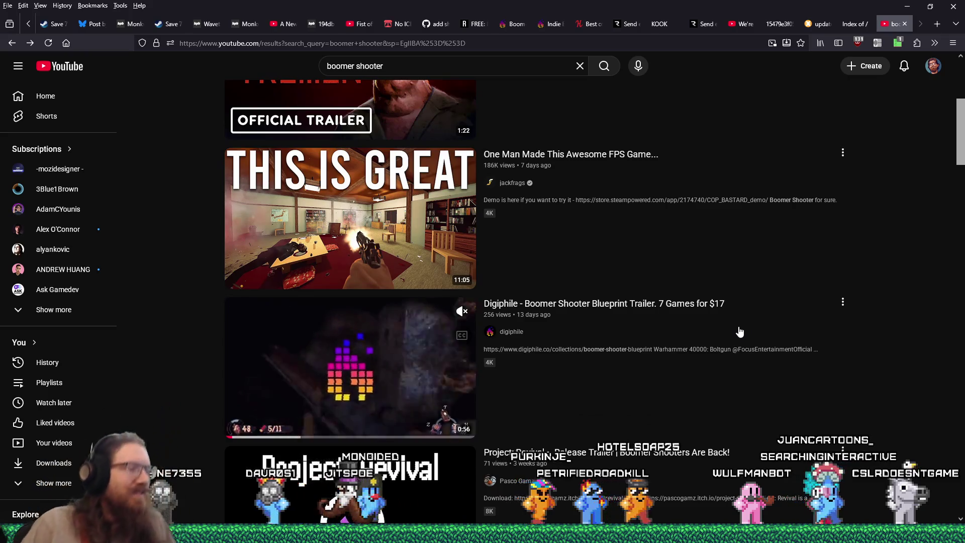
key(alt+Tab)
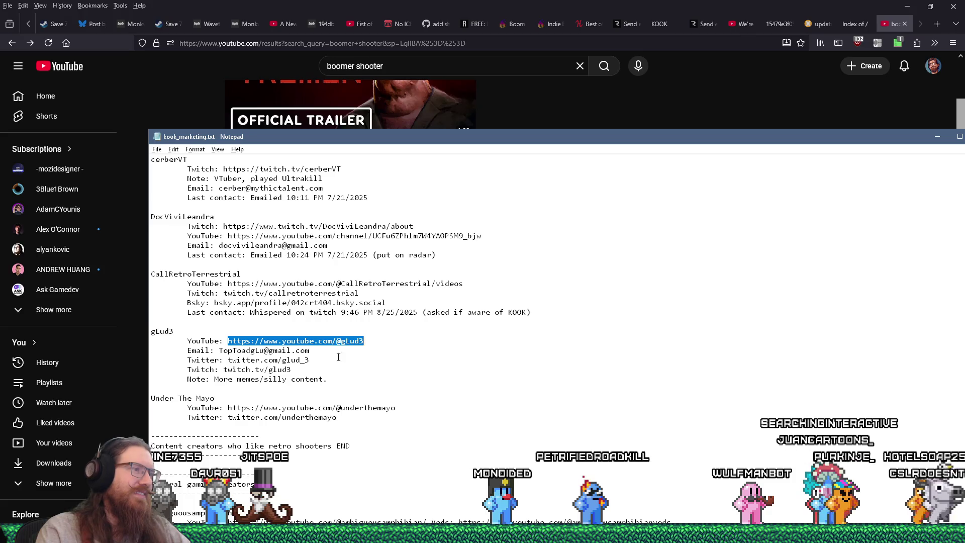
right_click(225, 352)
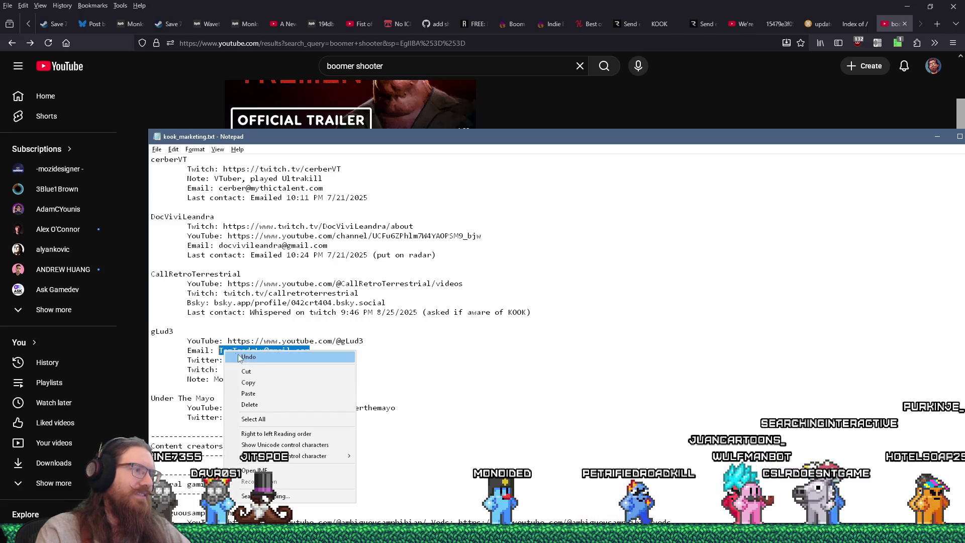
click(255, 387)
key(alt+Tab)
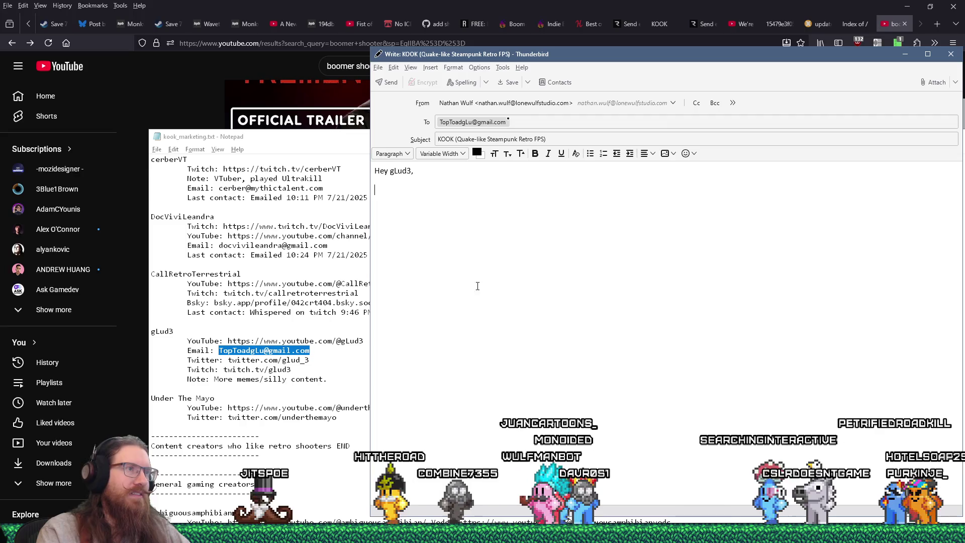
Extend this creator's entry in the Notepad notes with what their channel highlights
click(333, 382)
text(oriented, but d)
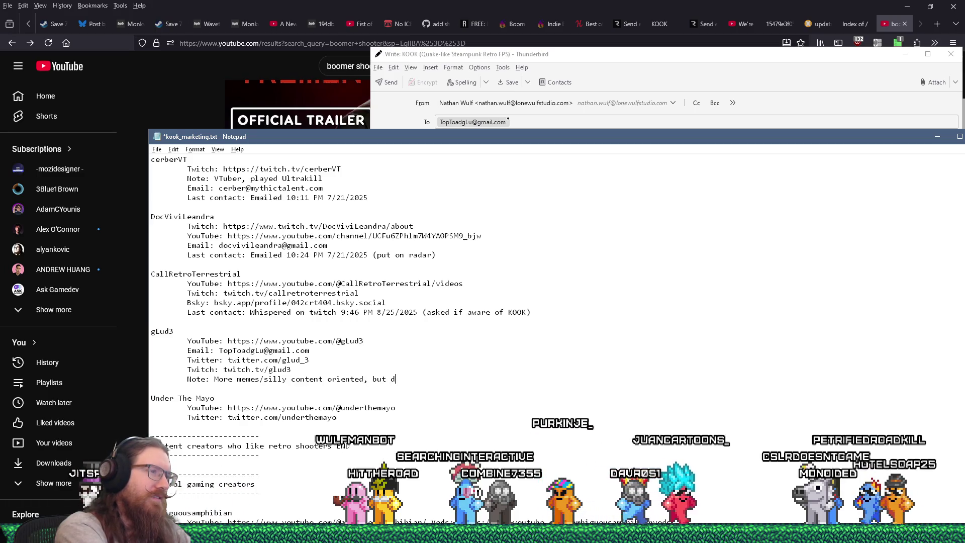
text(oes highlight some shooters.)
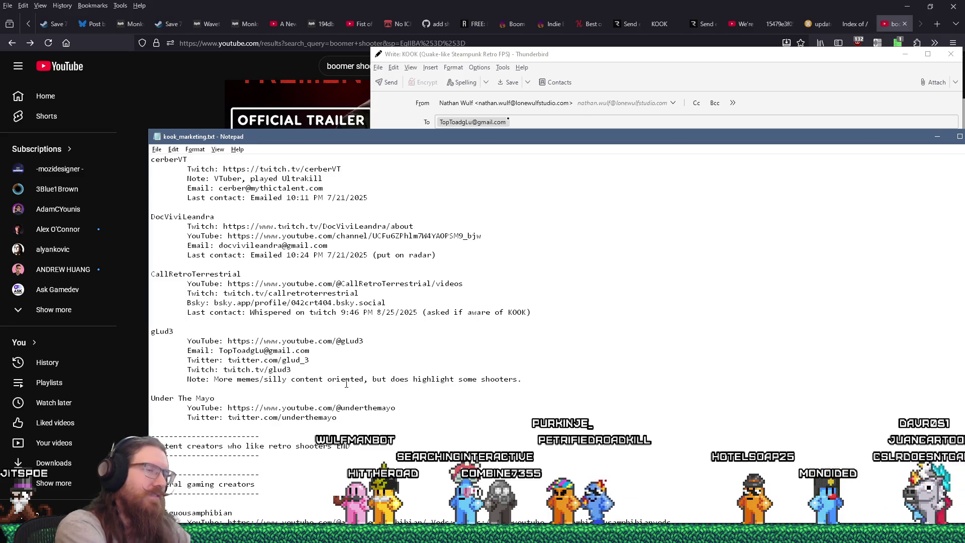
key(alt+Tab)
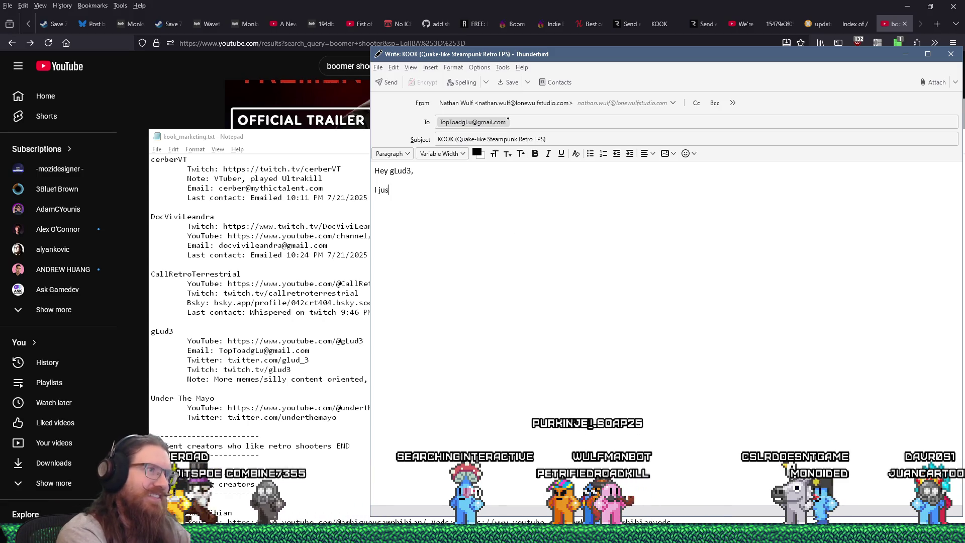
Write the pitch: a Quake-inspired retro FPS with crazy, madness-inducing gameplay and lots of fun weapons
text(t wanted to let you know about KOOK)
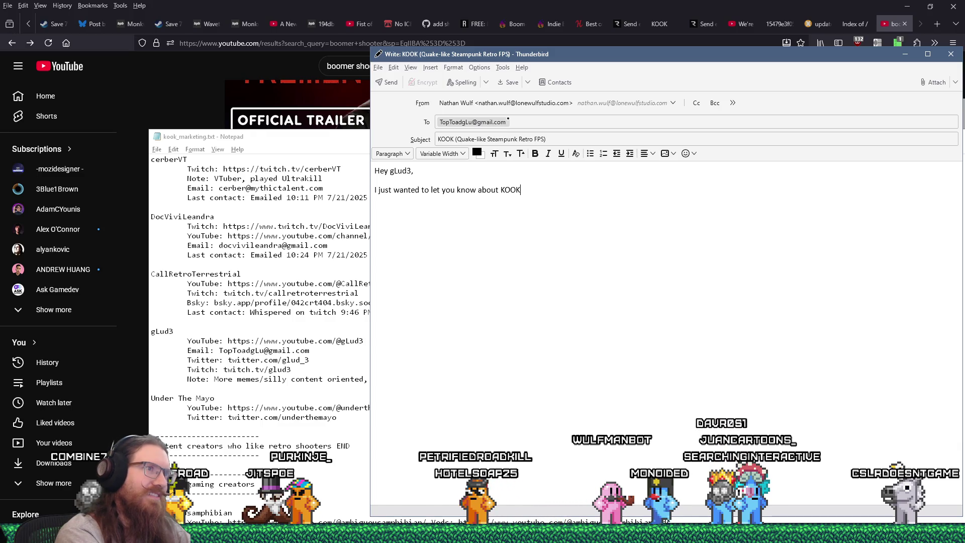
text(, my)
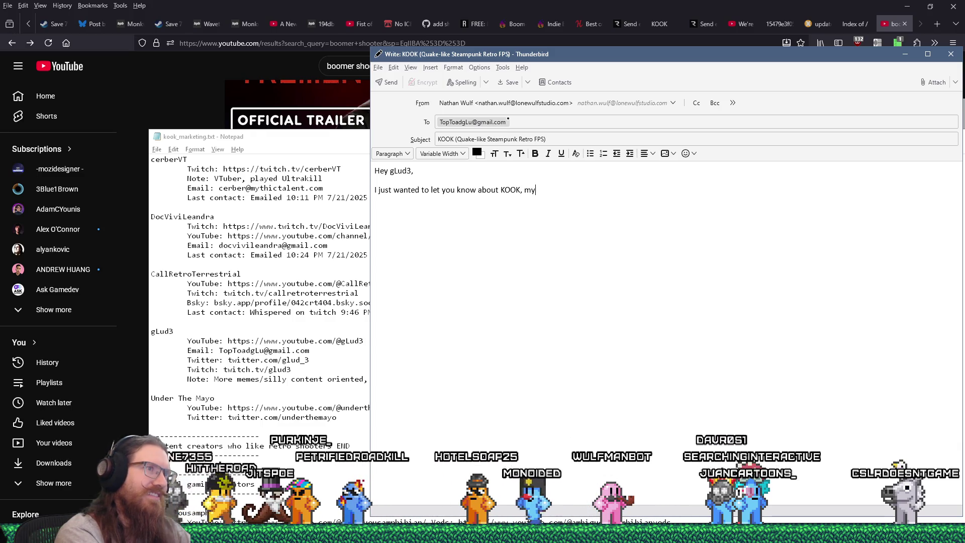
text( very Quake-lnspired retro FP)
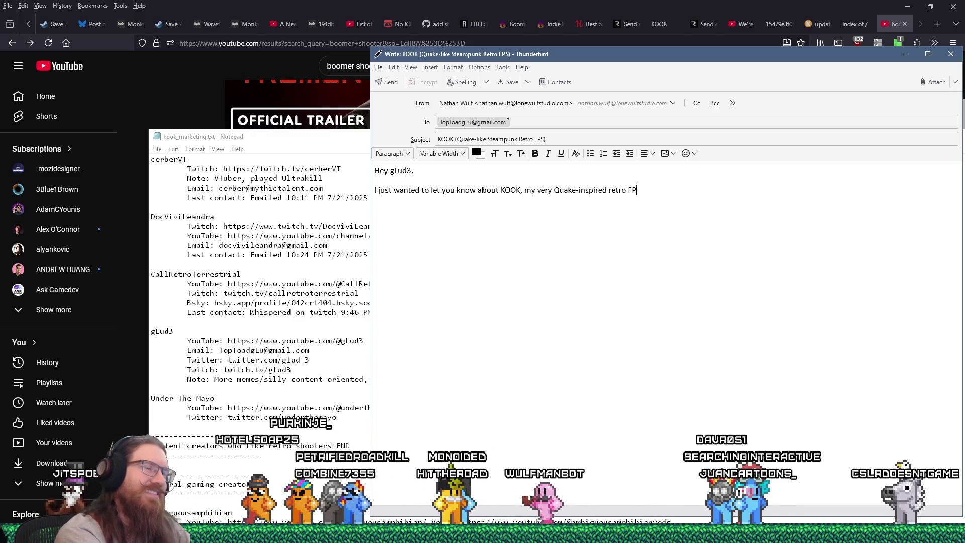
text(S)
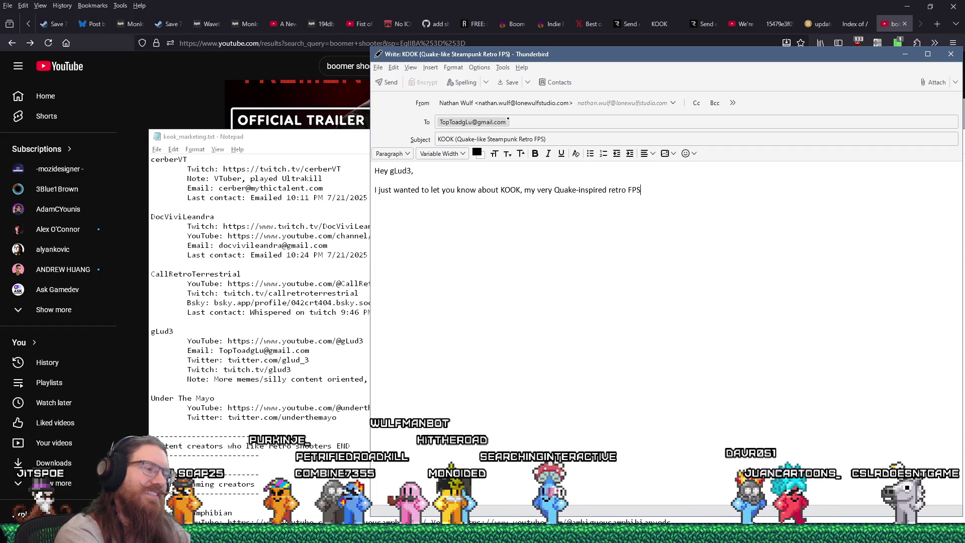
text(.)
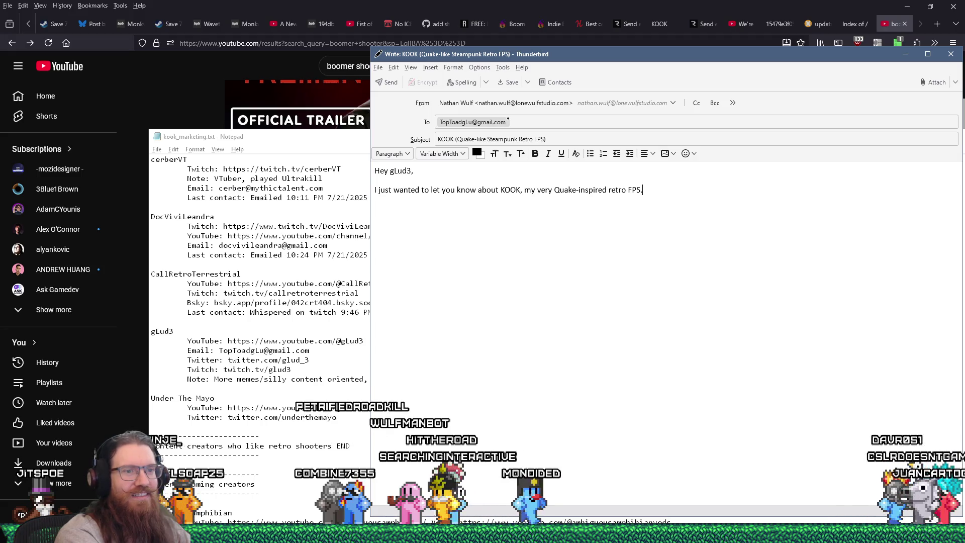
key(BackSpace)
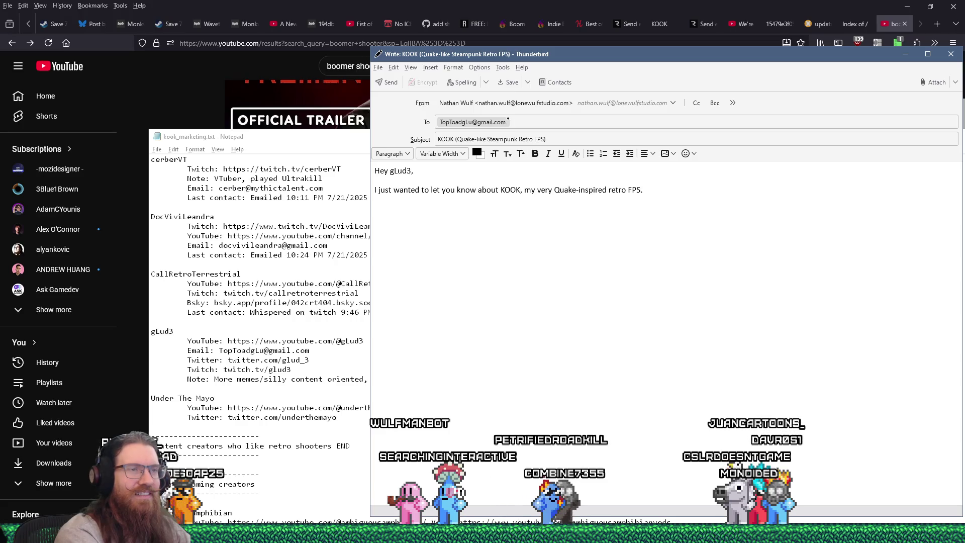
key(BackSpace)
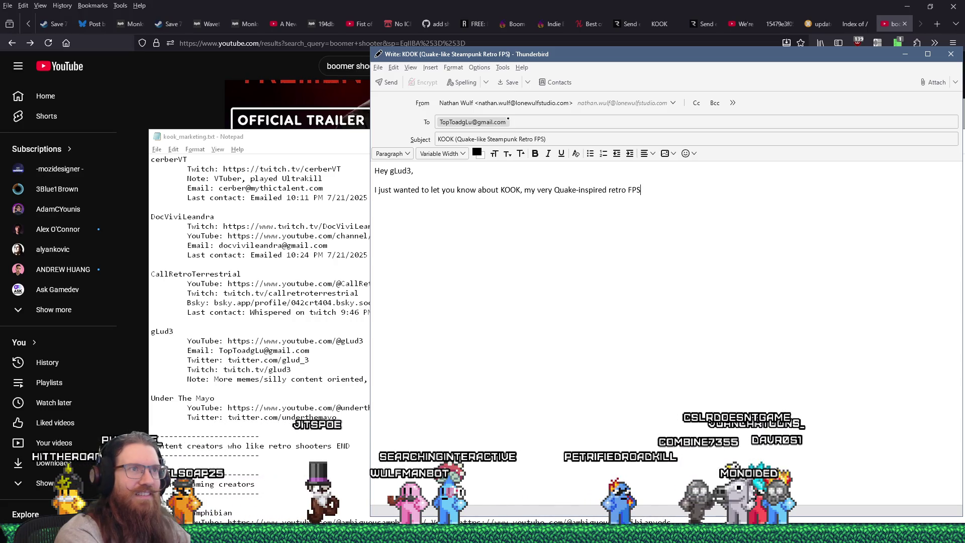
text( with s)
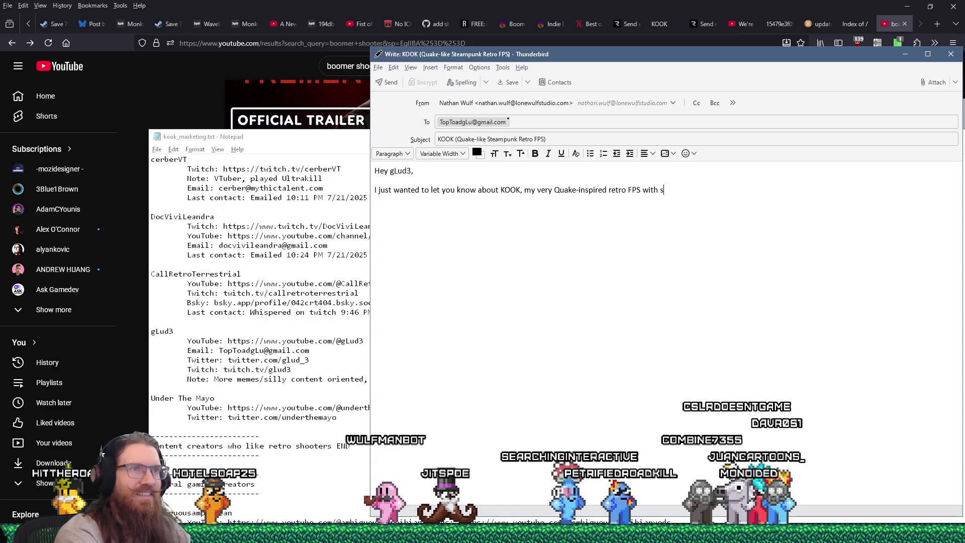
text(ome crazy M.C. Escher style gra)
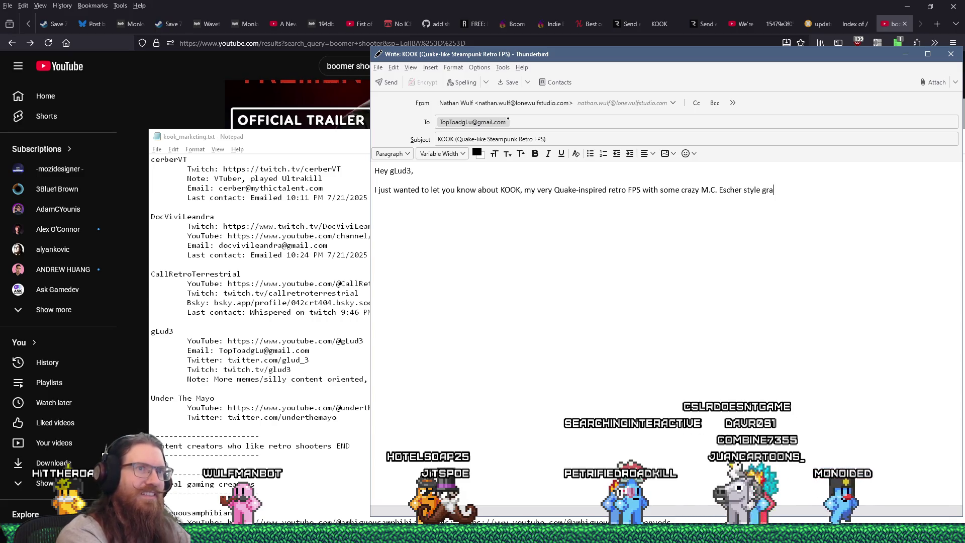
text(vity)
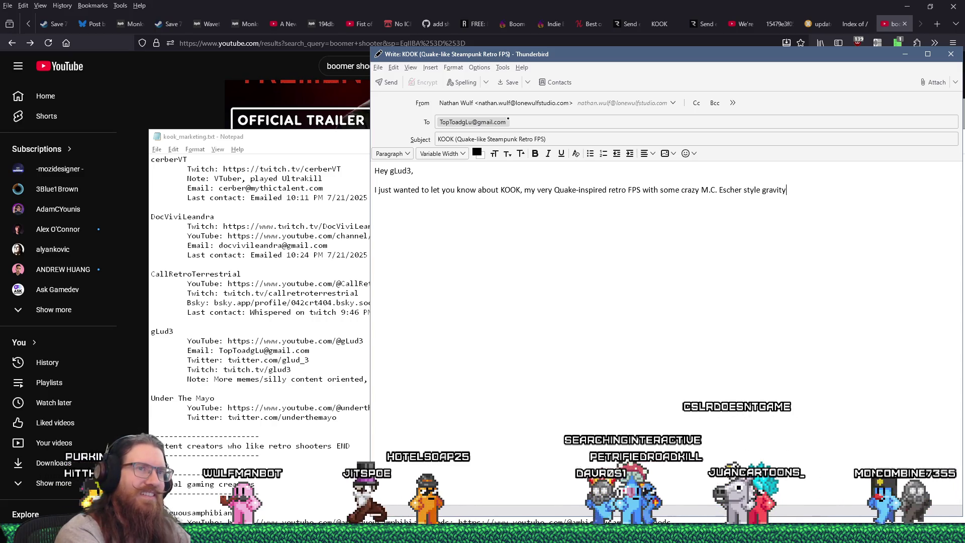
text( and other madness-e)
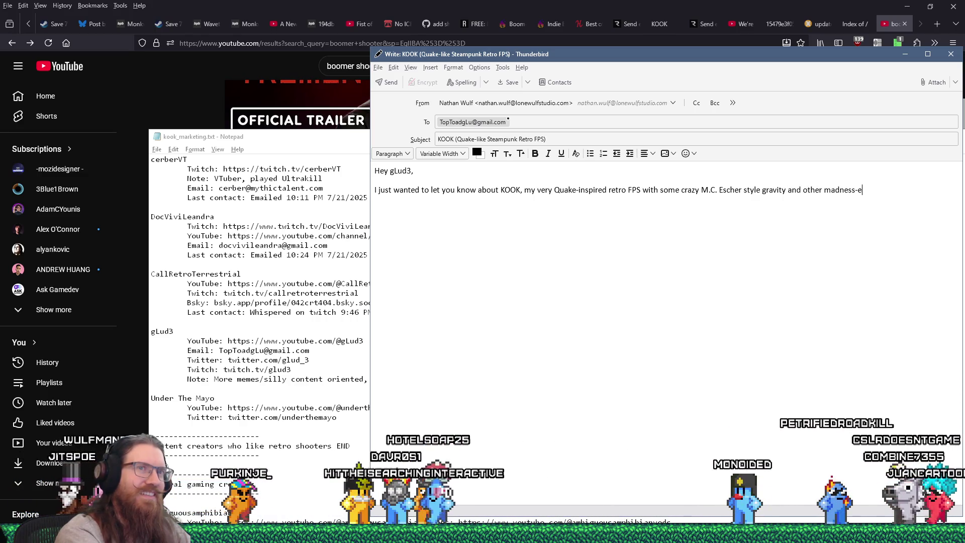
key(BackSpace)
text(inducing features.)
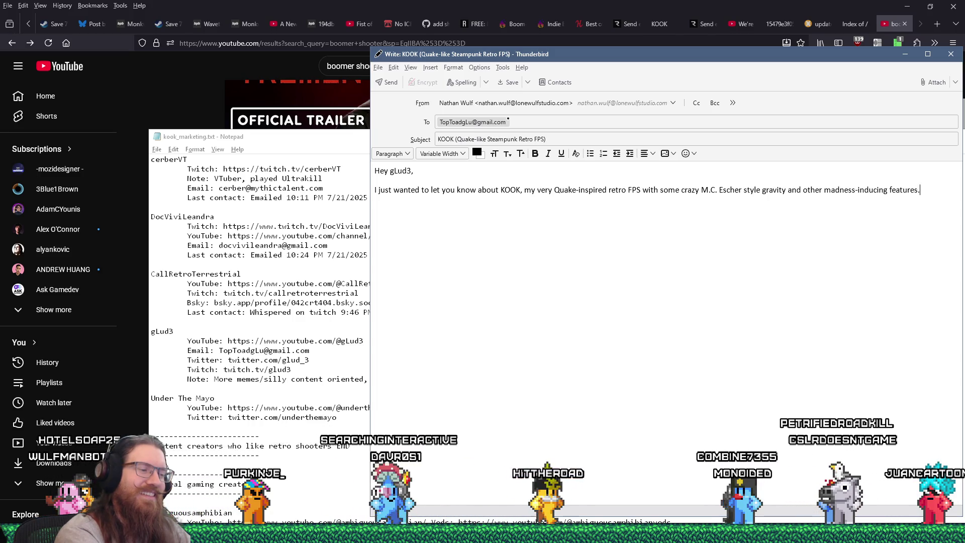
text(  Al)
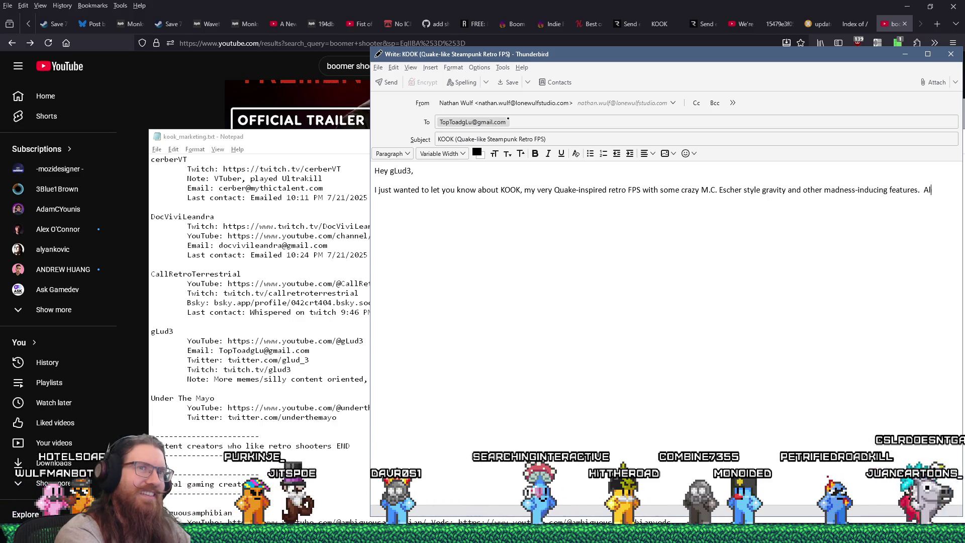
text(so has a lot of f)
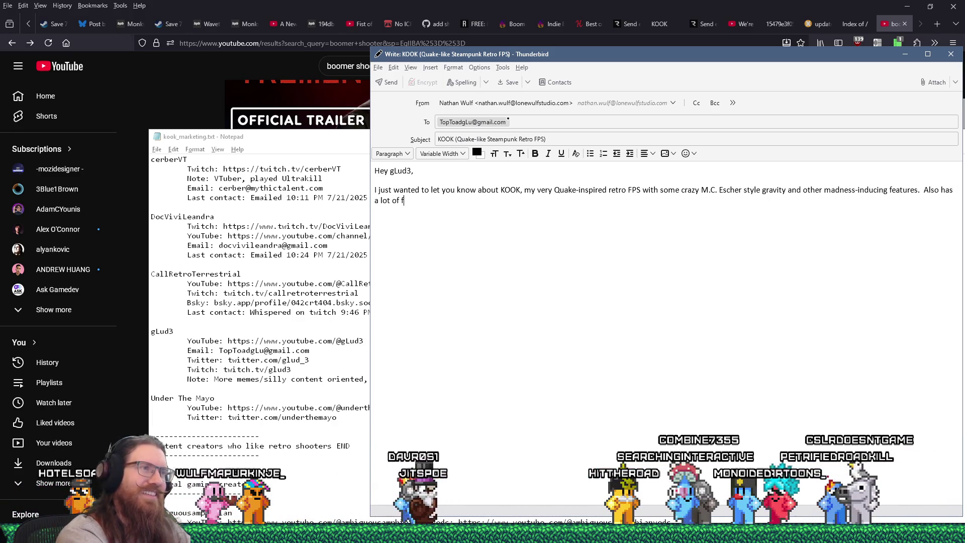
text(un weapons)
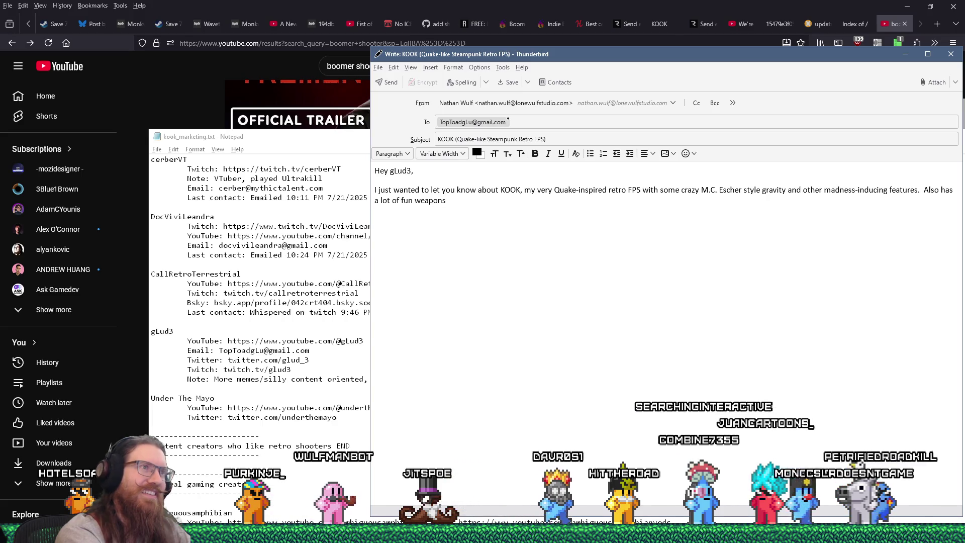
text( I think you')
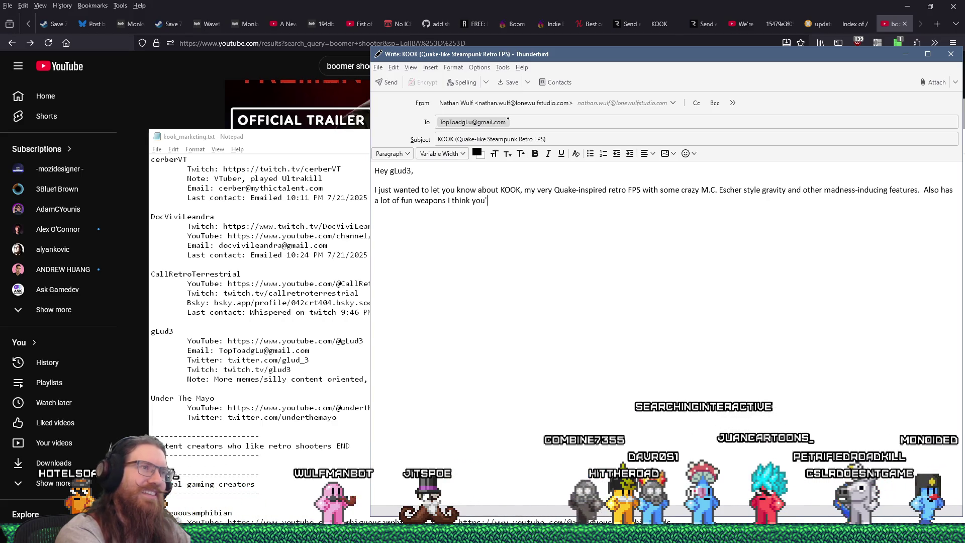
key(BackSpace)
key(BackSpace)
key(BackSpace)
text(njoy.)
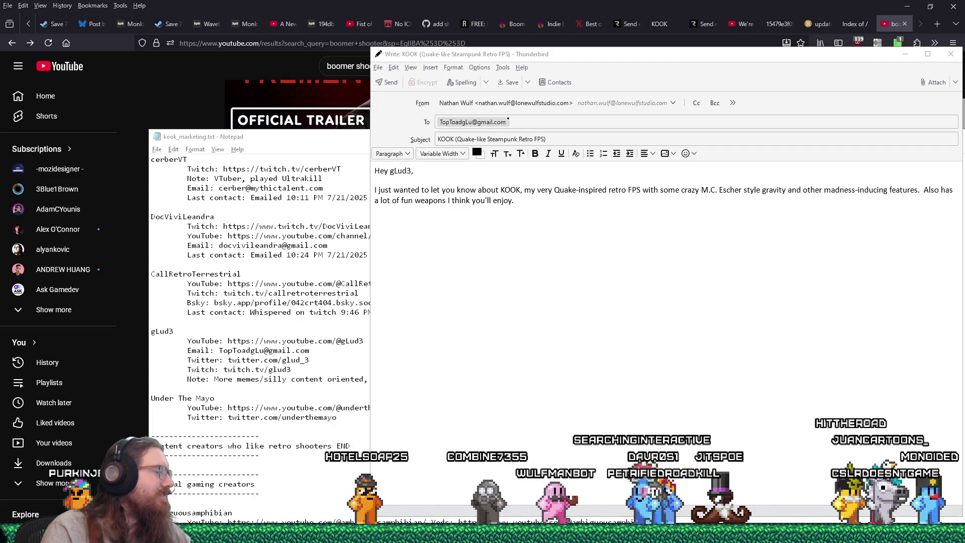
Strip '?utm_source=twitch' from the Steam link, add 'Hoping to have a demo out' and an indented sign-off, then send
click(559, 212)
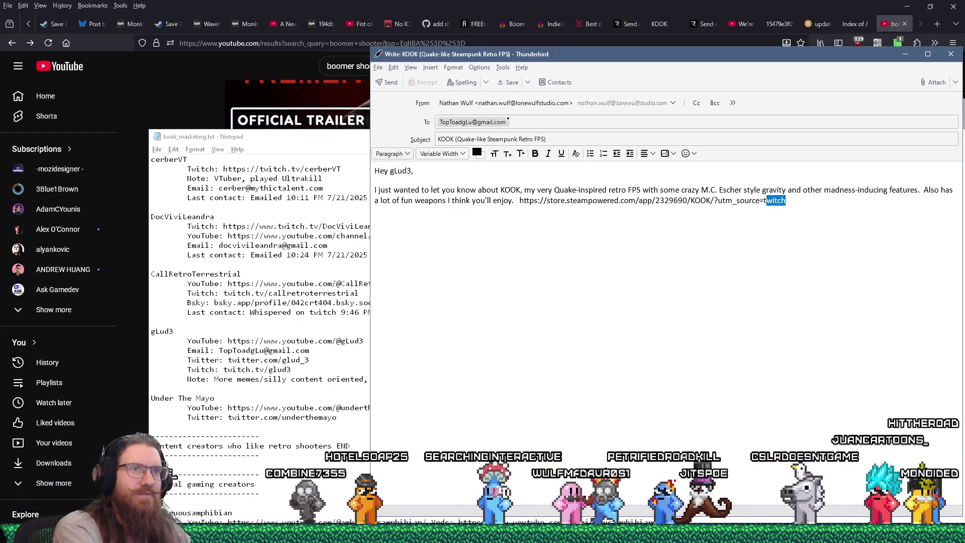
key(BackSpace)
key(BackSpace)
key(Return)
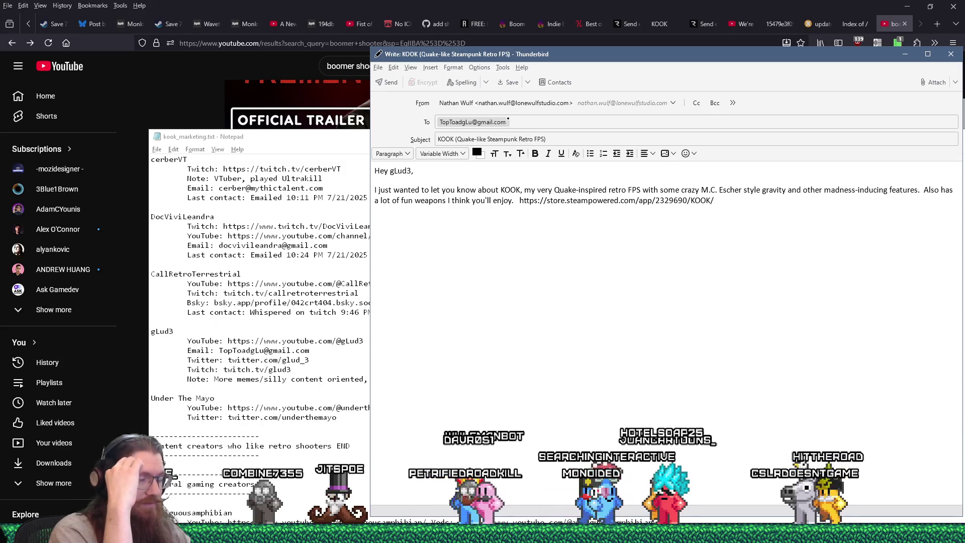
text(Hoping to h)
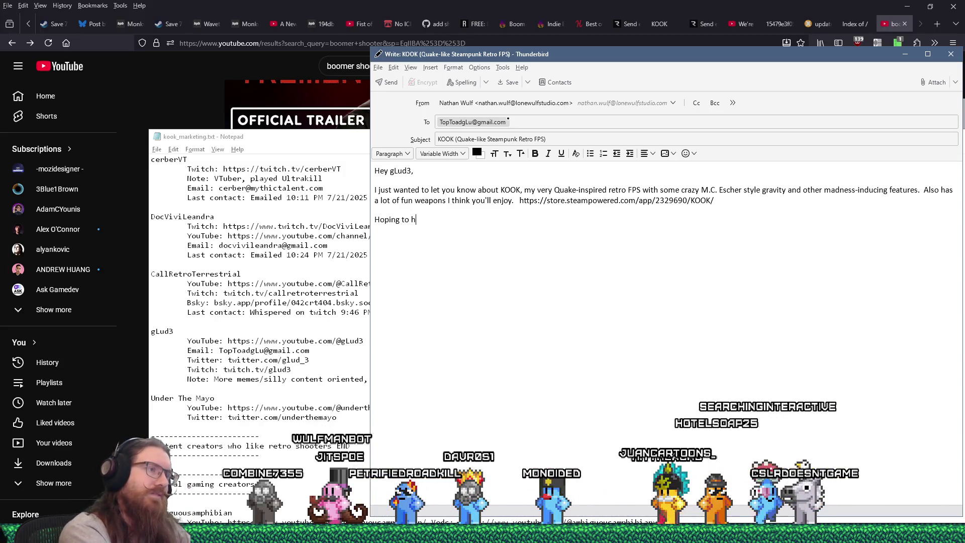
text(ave a demo out later this year!)
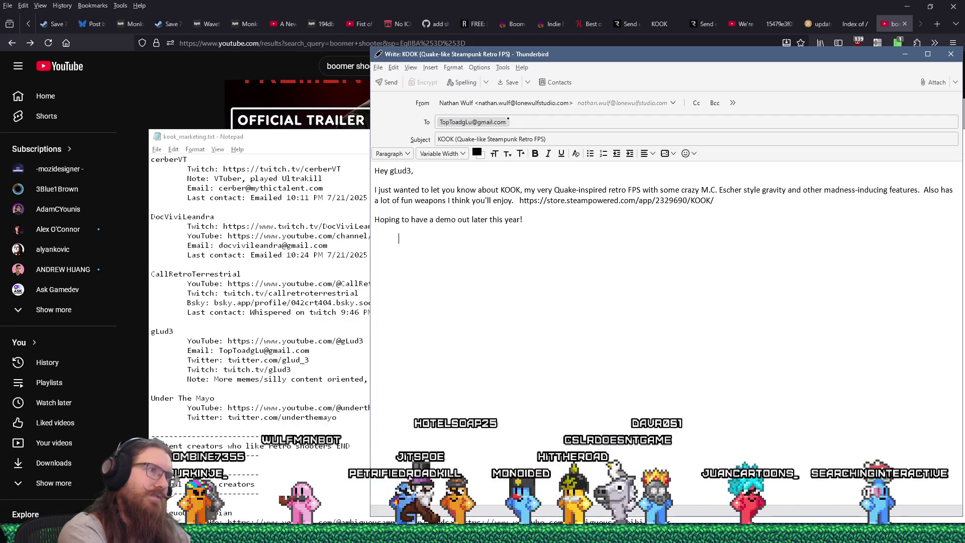
key(Return)
key(Return)
key(Tab)
text(- Nathan)
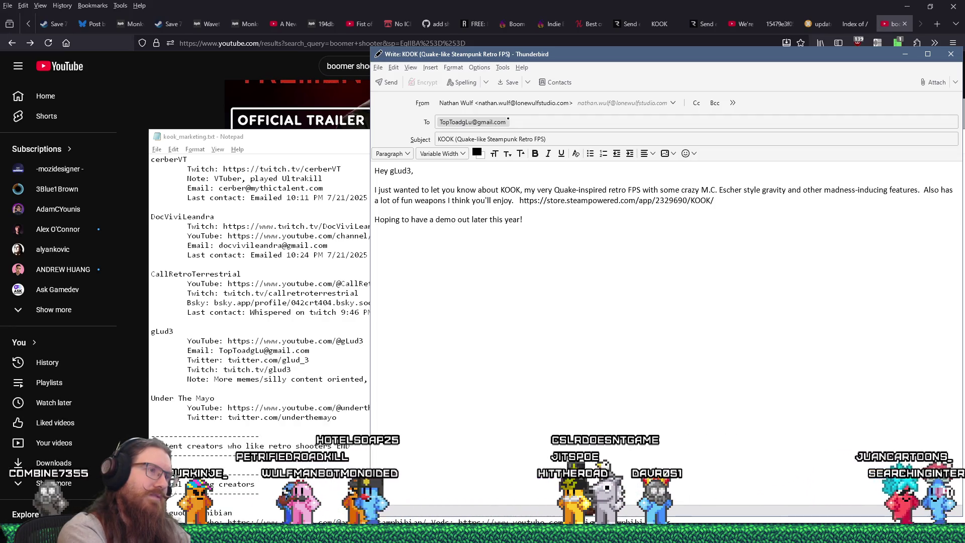
text( "jitspoe" Wulf)
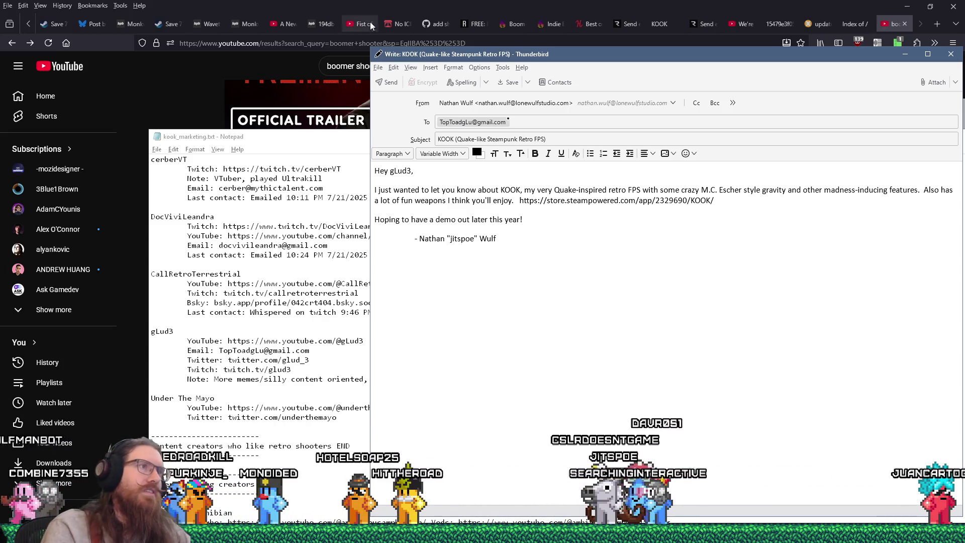
click(303, 143)
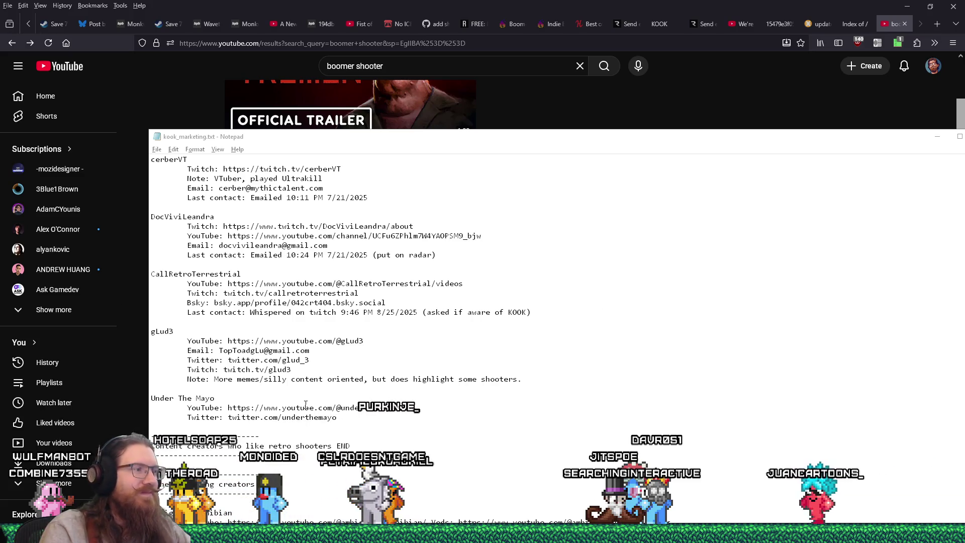
Log 'Last contact: Emailed 11:48 PM 3/9/2026' under the creator's entry in the notes
click(375, 416)
key(Up)
key(Up)
key(Up)
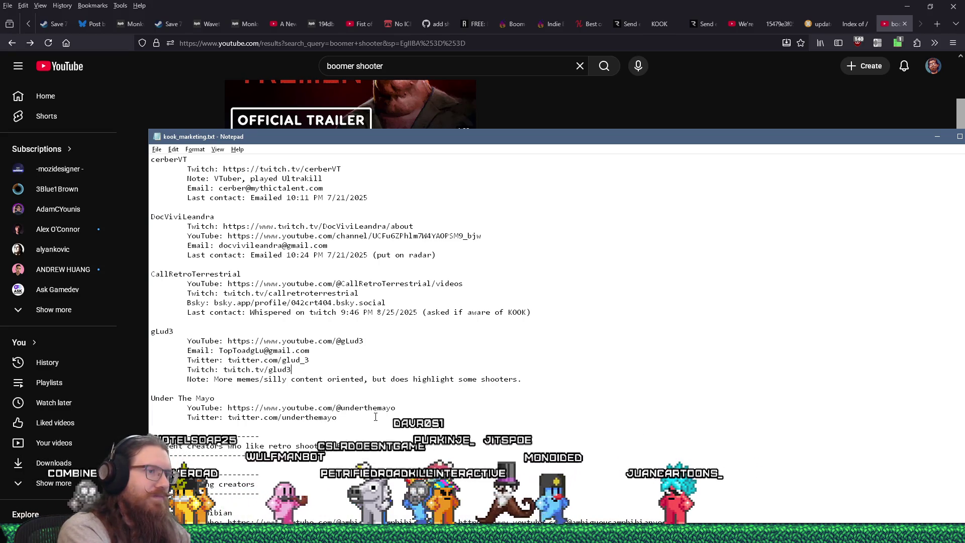
key(Down)
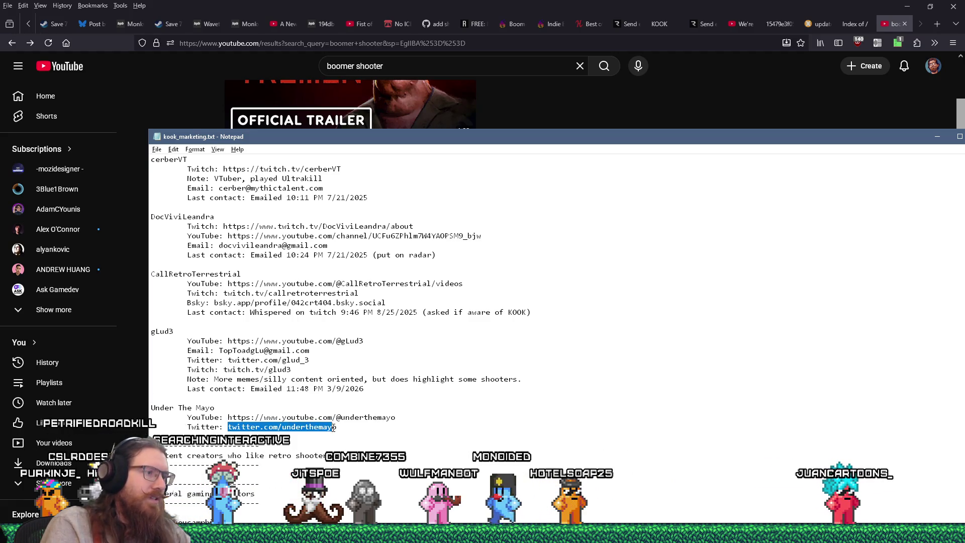
Copy the next creator's Twitter link and bring up paste options in Firefox's address bar
double_click(227, 427)
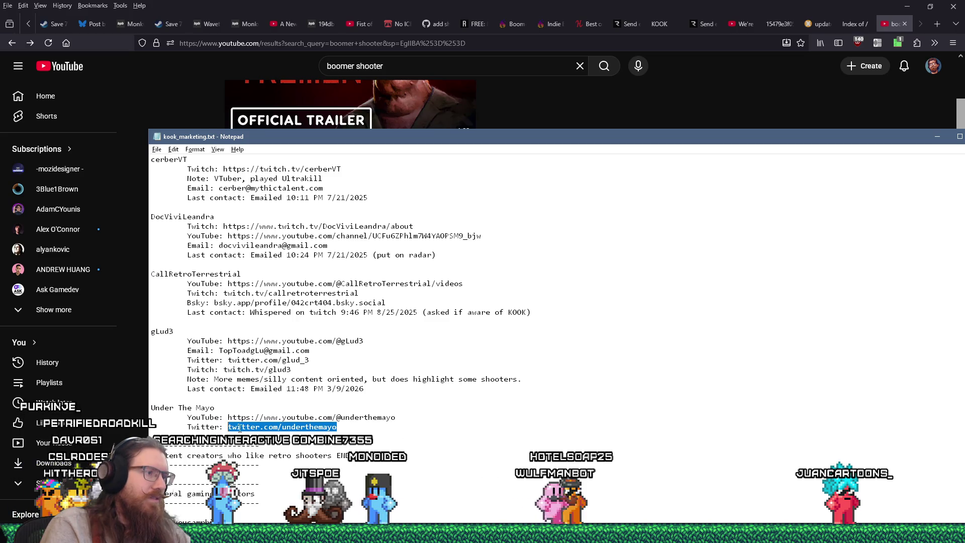
right_click(240, 428)
click(268, 308)
right_click(405, 47)
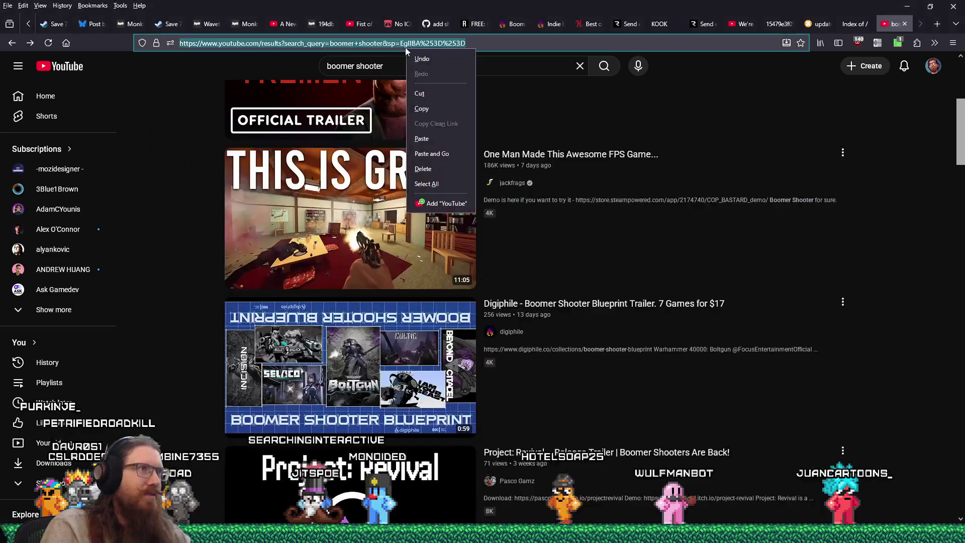
Open the next creator's X profile from the copied link, start a direct message, then close that tab
click(451, 155)
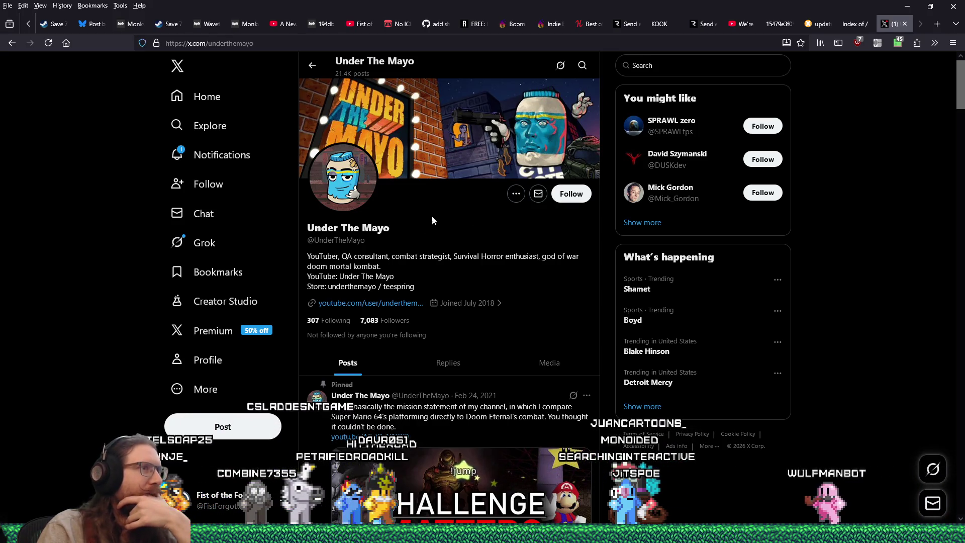
click(538, 193)
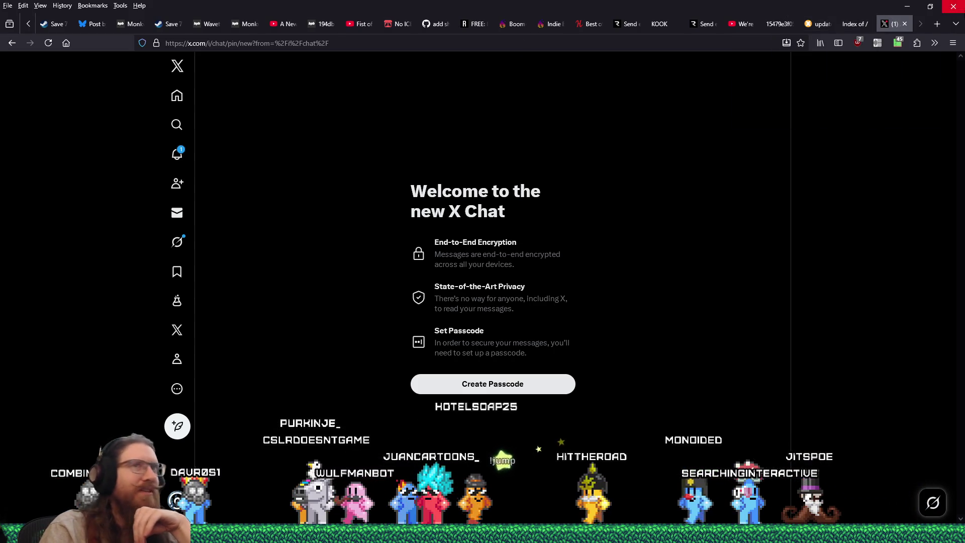
key(ctrl+w)
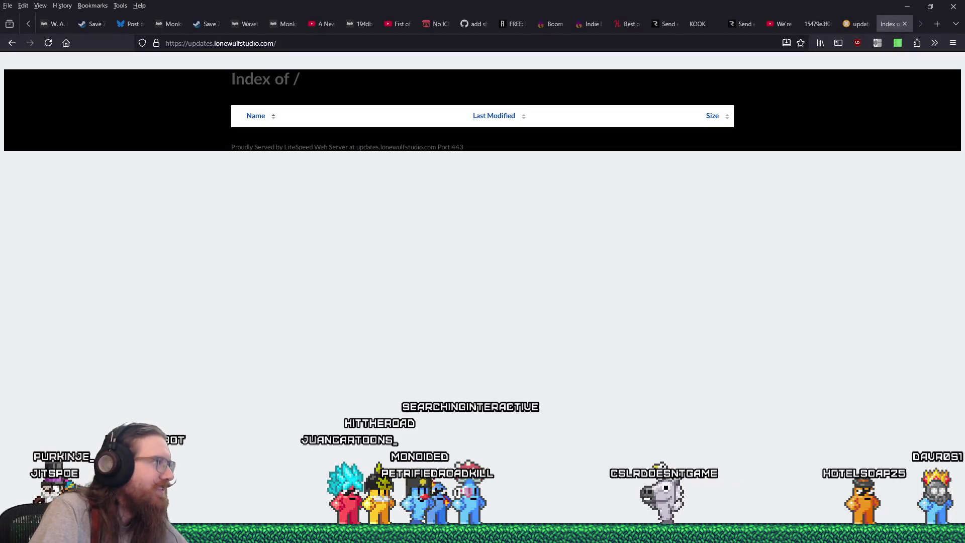
Leave the updates.lonewulfstudio.com 'Index of /' page showing after the chat tab closes
mouse_move(241, 533)
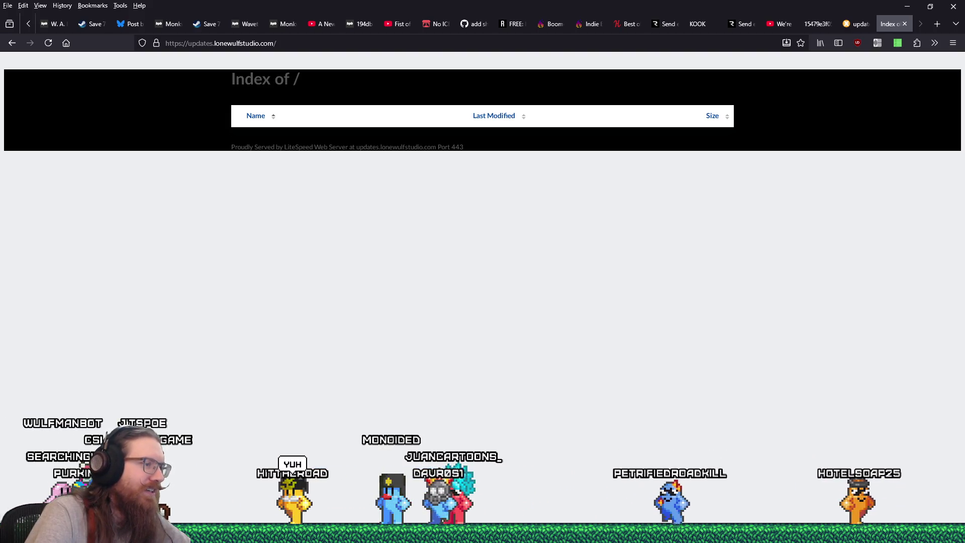
Copy the 'Worthy festivals for Indie games' Google Sheets link from line 2 of the marketing notes
mouse_move(380, 533)
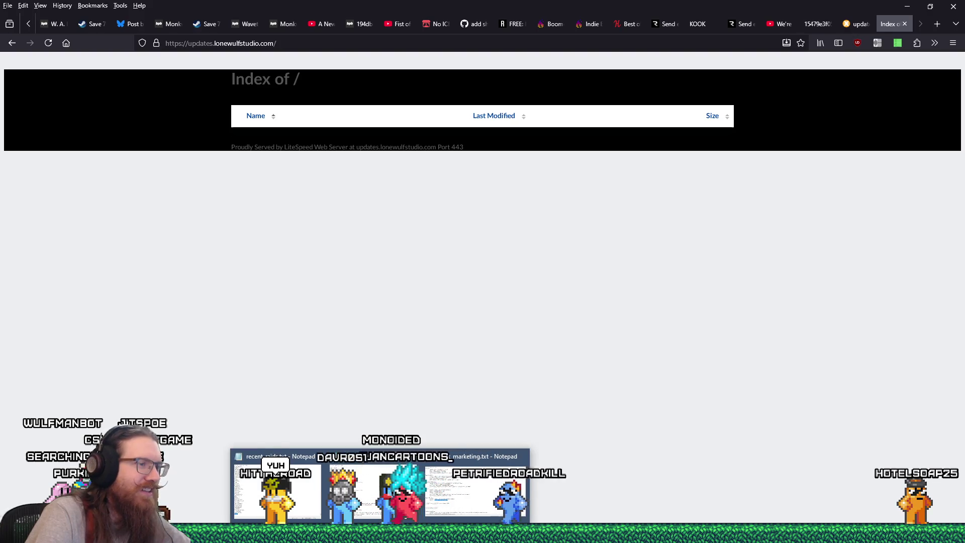
click(472, 510)
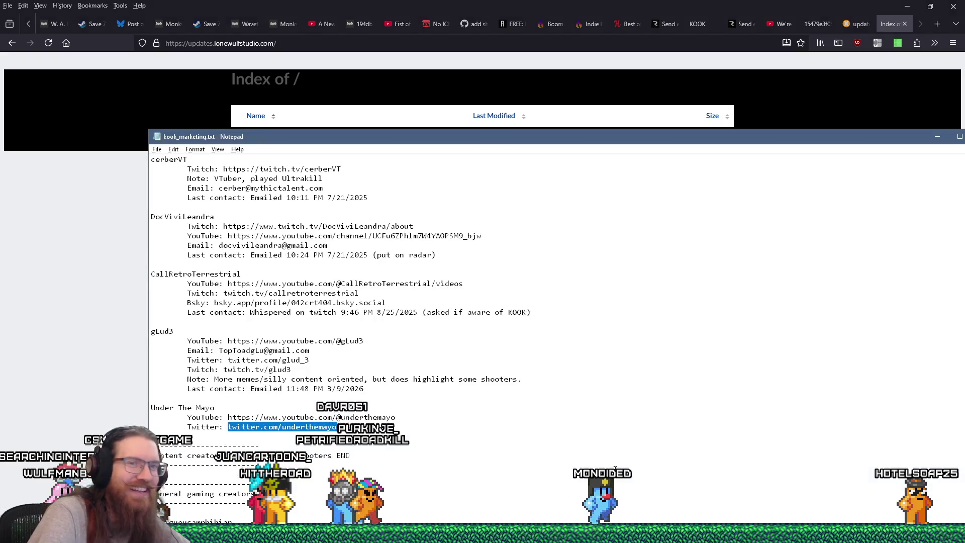
drag(886, 136, 836, 99)
drag(939, 312, 940, 130)
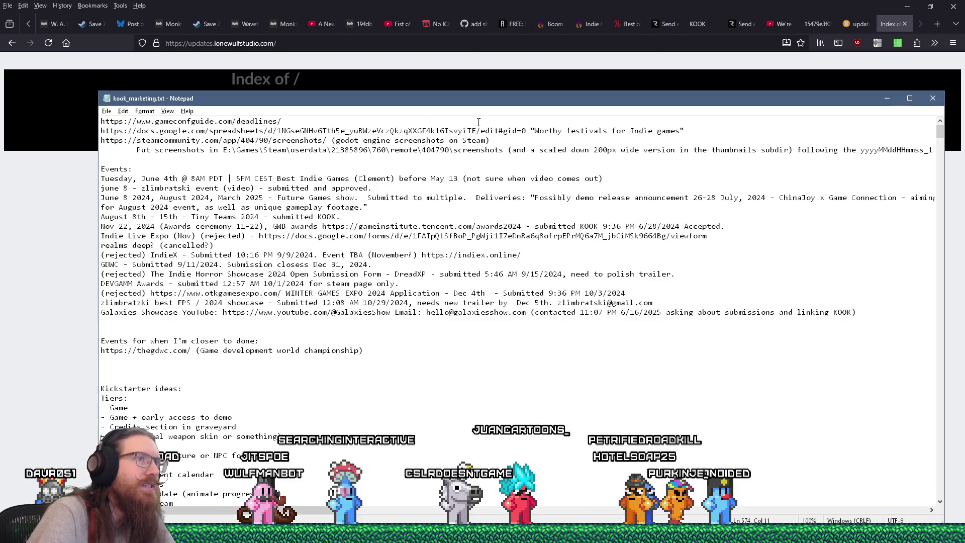
drag(249, 141, 101, 132)
right_click(133, 129)
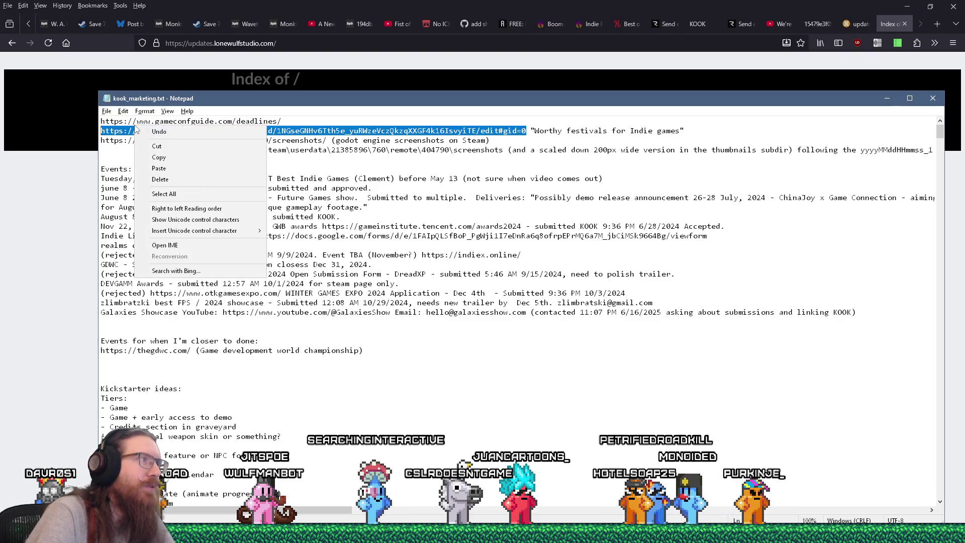
click(151, 158)
Open a new Firefox tab ready to paste the spreadsheet link
key(alt+Tab)
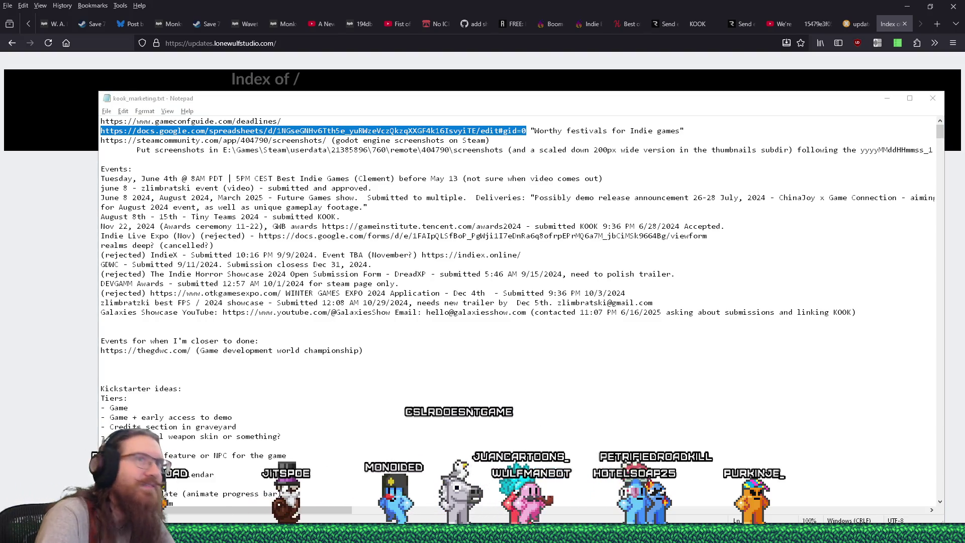
click(519, 4)
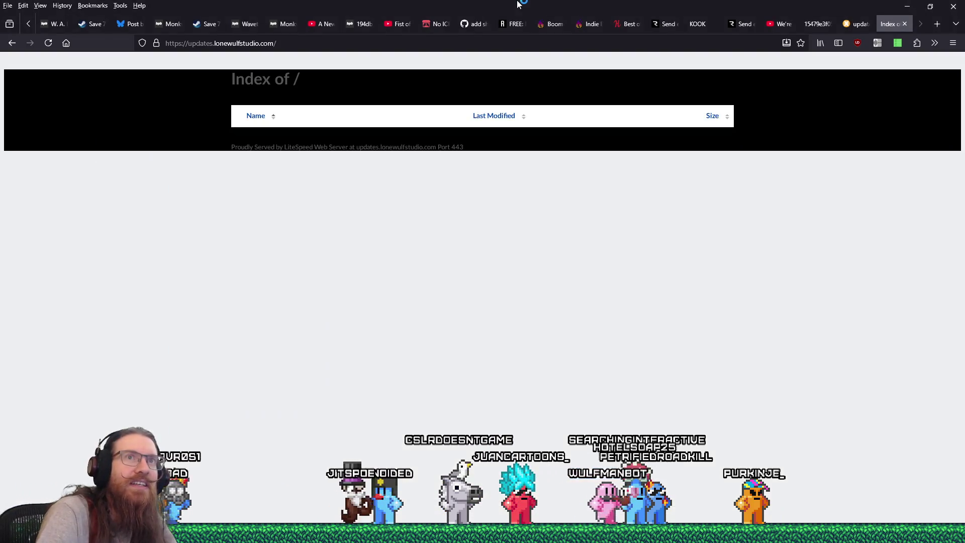
click(938, 24)
right_click(662, 44)
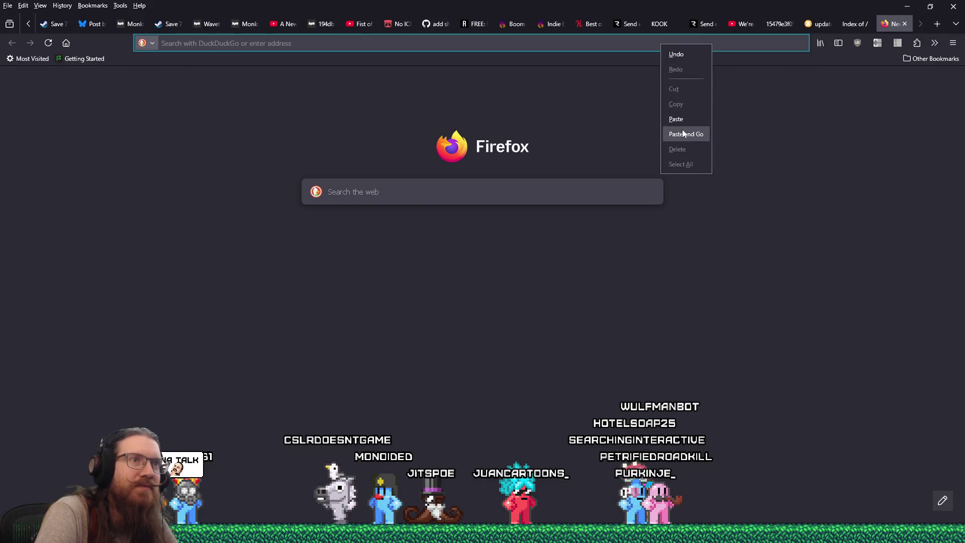
Load the festival spreadsheet and look over entries from Monochropoly Fest down to Gameacon
click(683, 133)
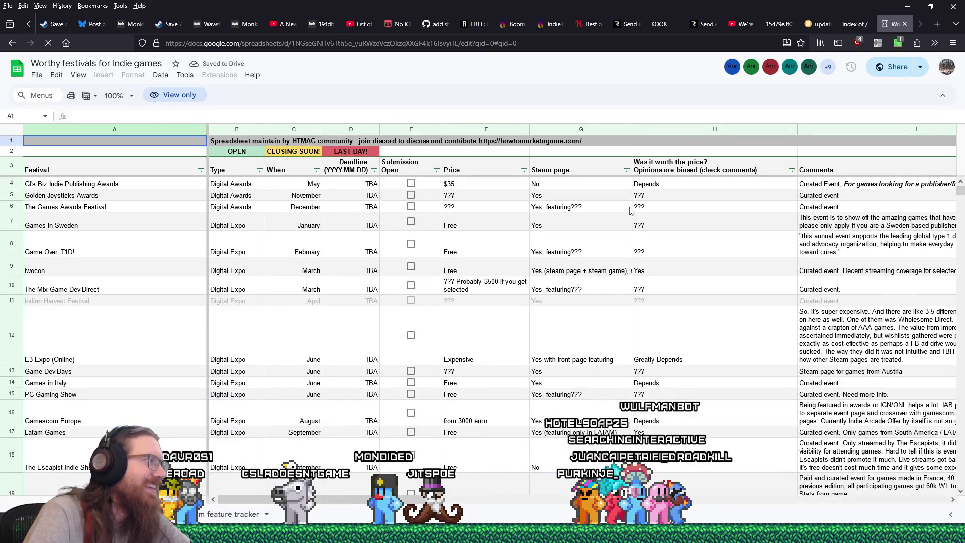
scroll(628, 221, down, 10)
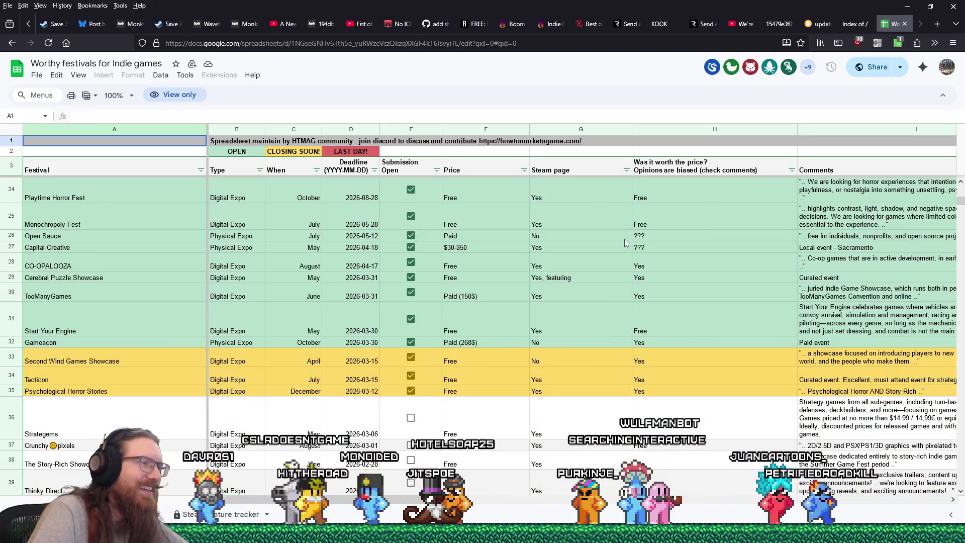
scroll(87, 269, up, 2)
click(89, 267)
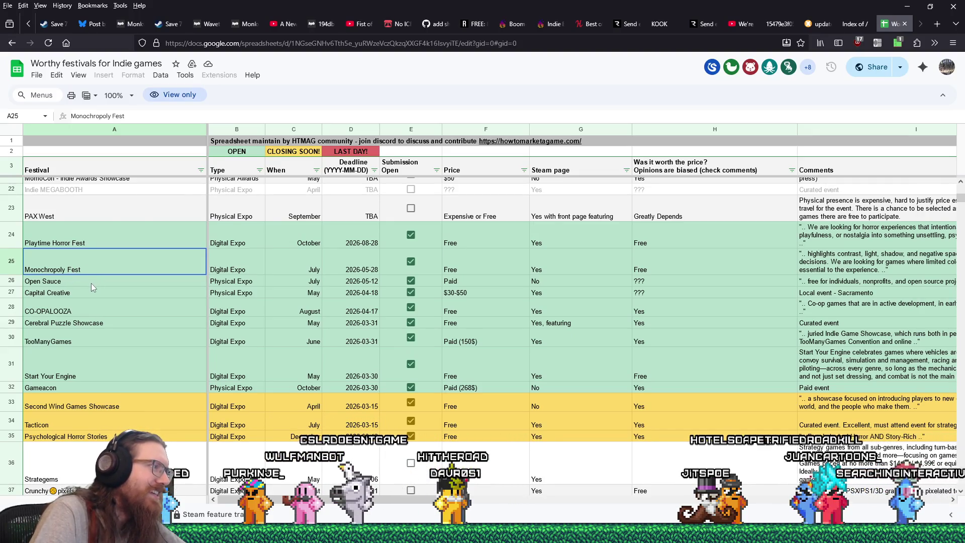
click(127, 283)
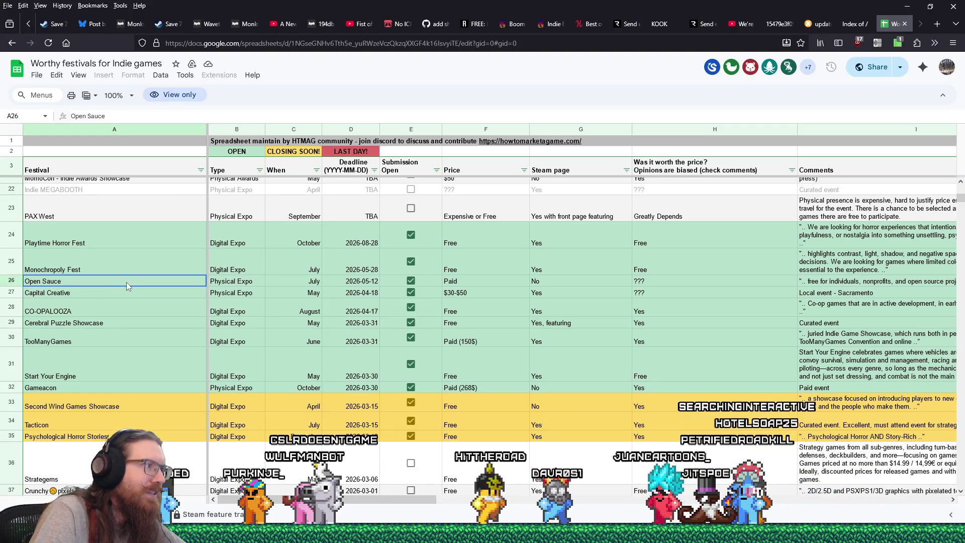
click(117, 291)
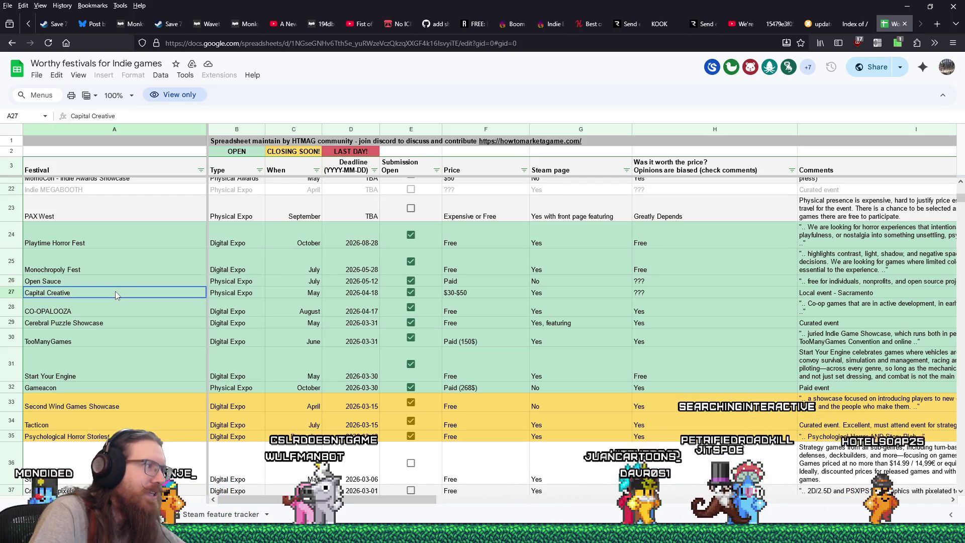
click(110, 309)
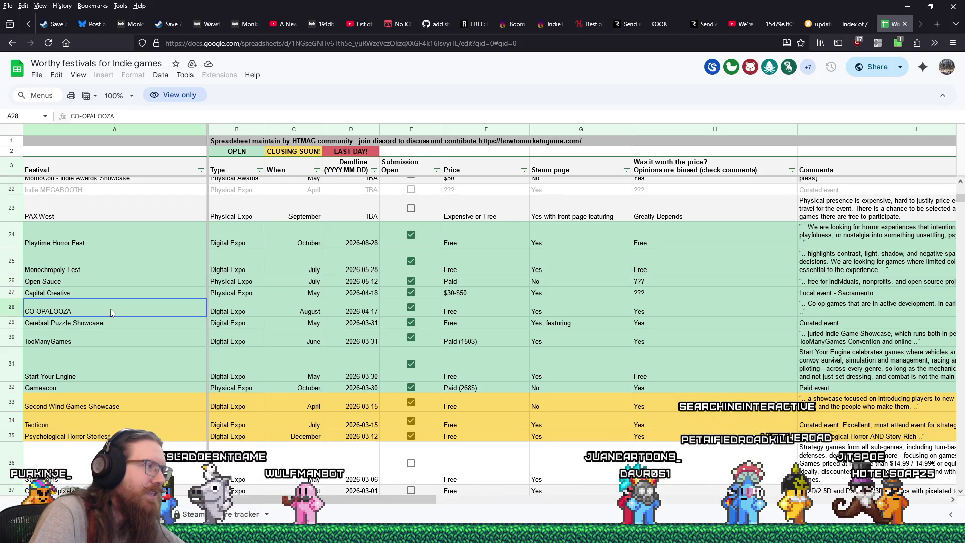
click(103, 324)
click(101, 340)
click(97, 372)
click(90, 391)
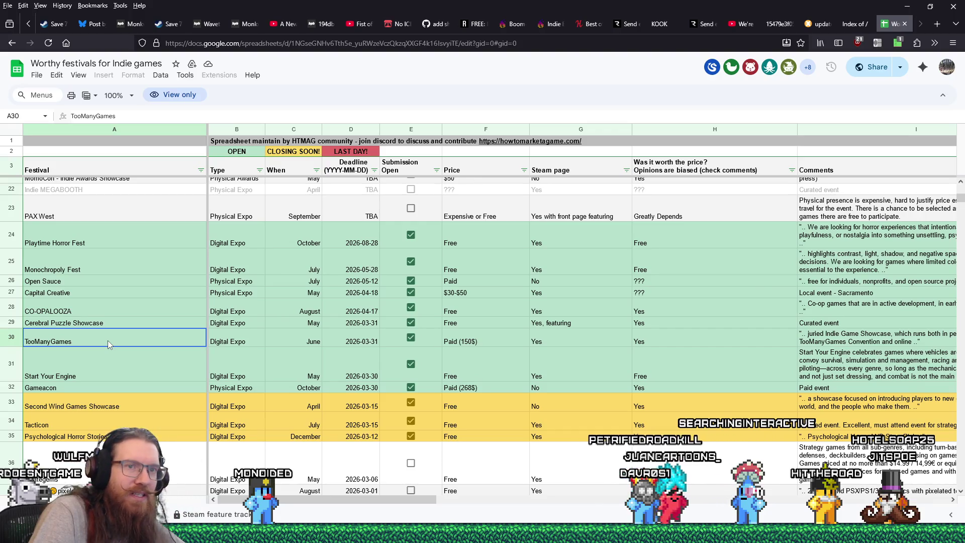
Scroll back up the sheet and select the Iwocon entry in cell A9
drag(381, 500, 494, 505)
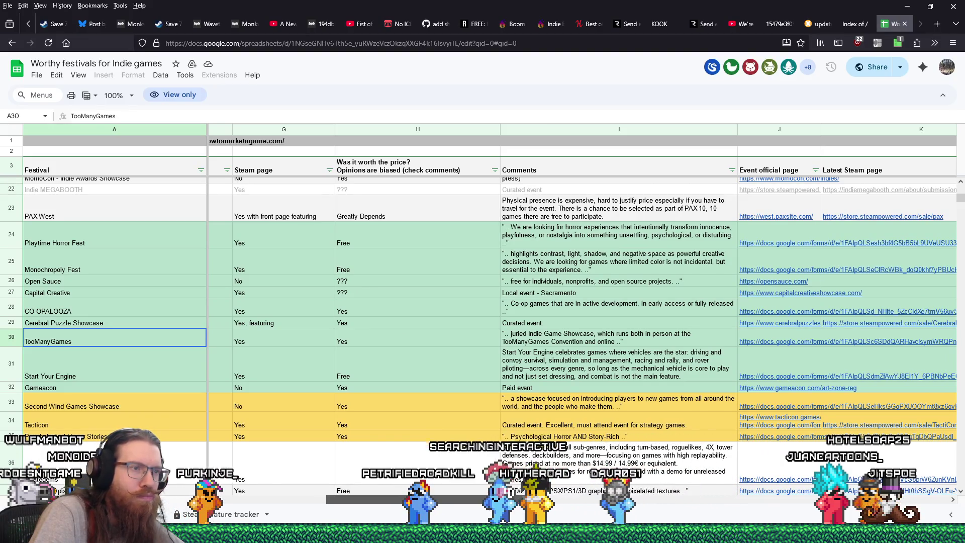
mouse_move(493, 501)
mouse_down()
mouse_move(351, 478)
mouse_move(191, 429)
mouse_up()
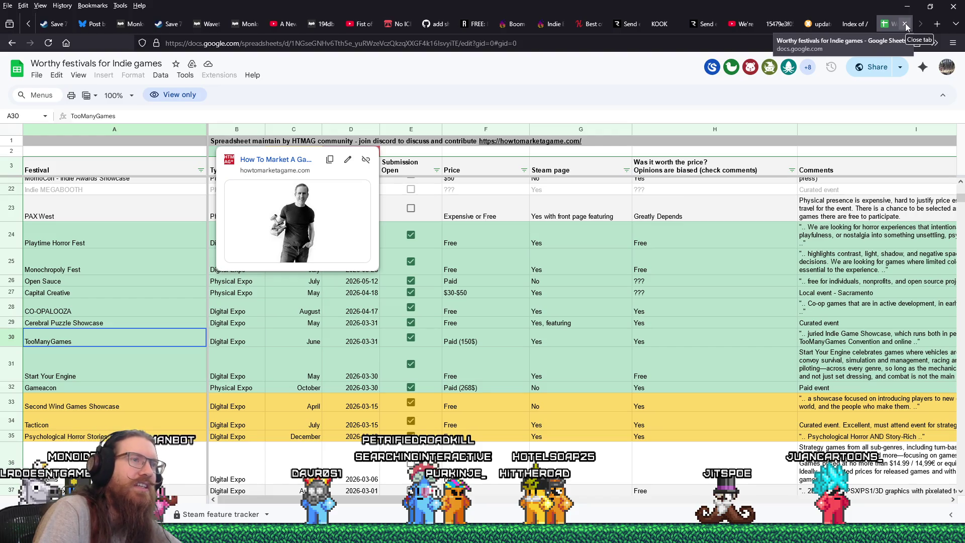
scroll(674, 339, up, 1)
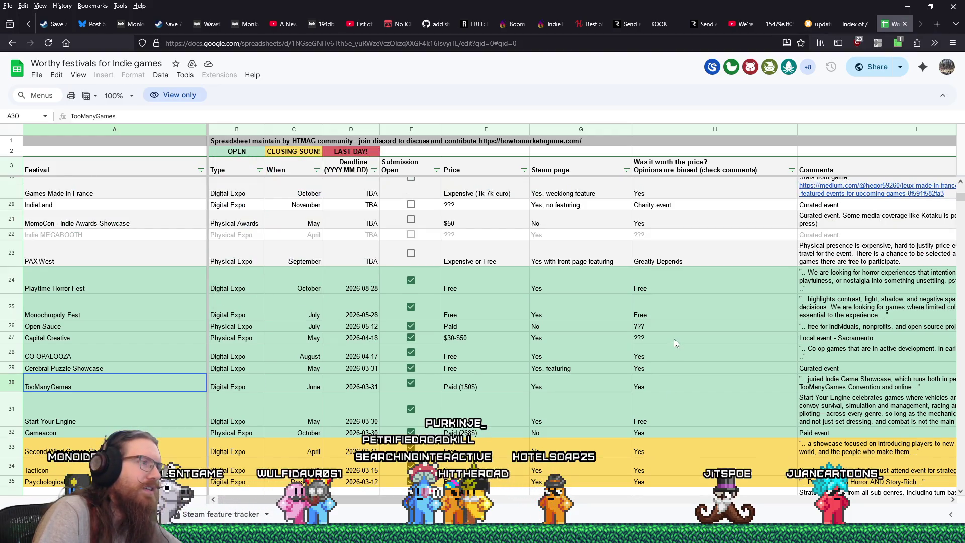
scroll(674, 338, up, 3)
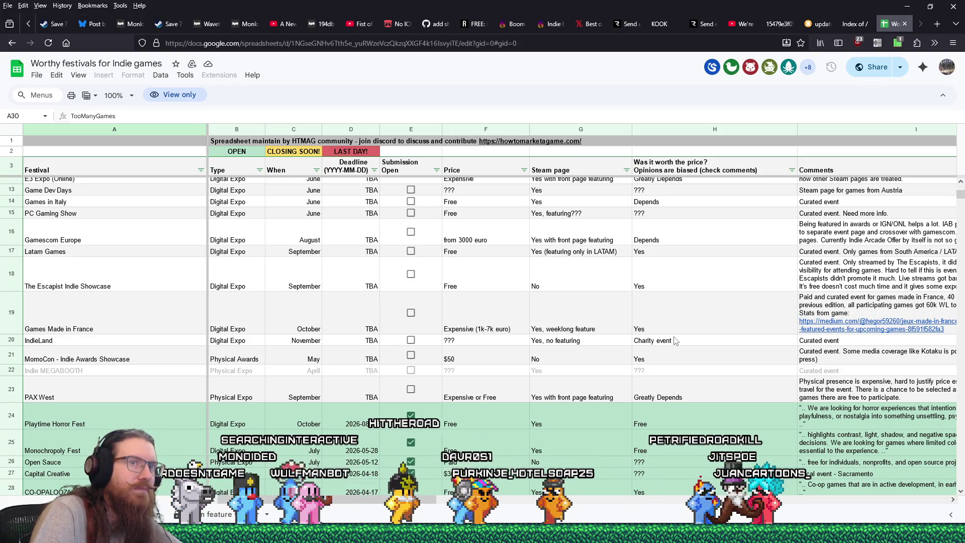
scroll(676, 341, up, 2)
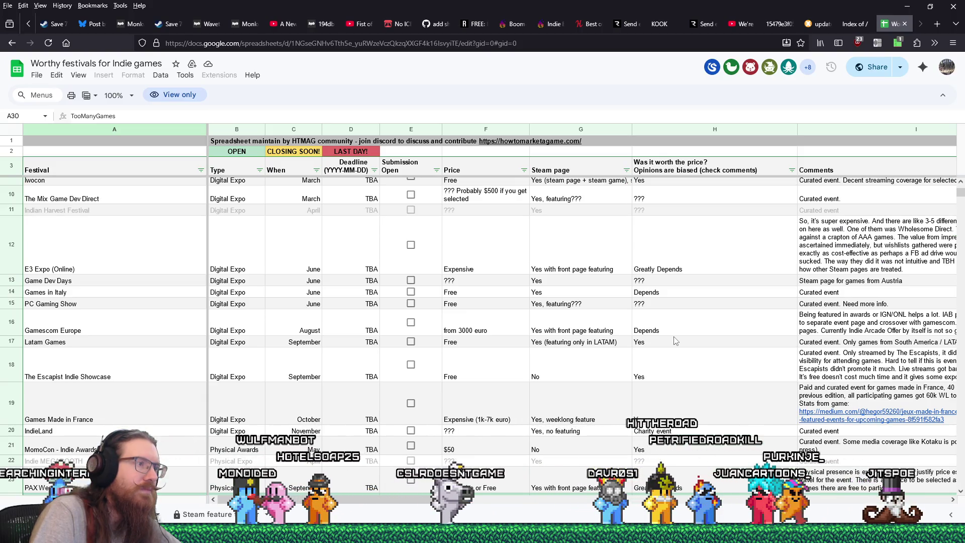
scroll(675, 341, up, 1)
scroll(676, 342, up, 1)
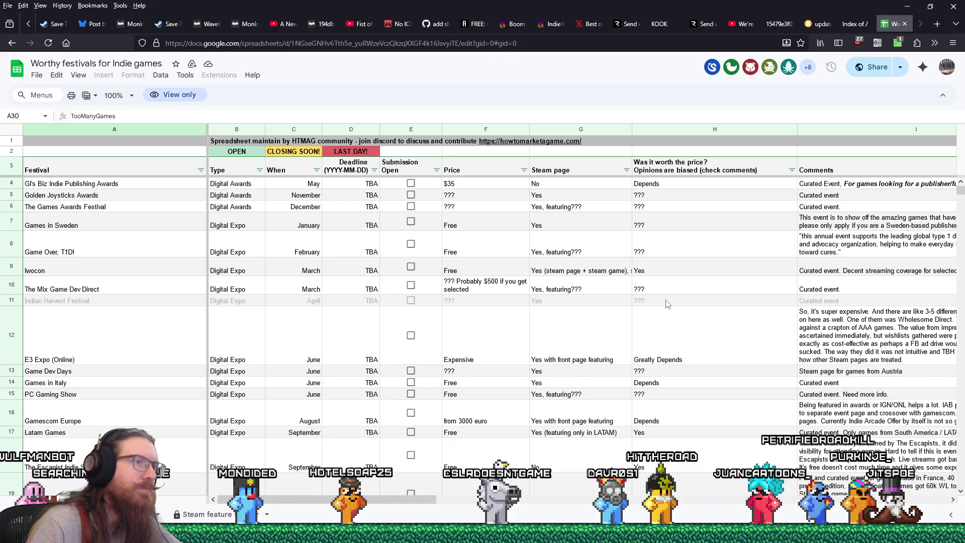
click(123, 282)
click(123, 270)
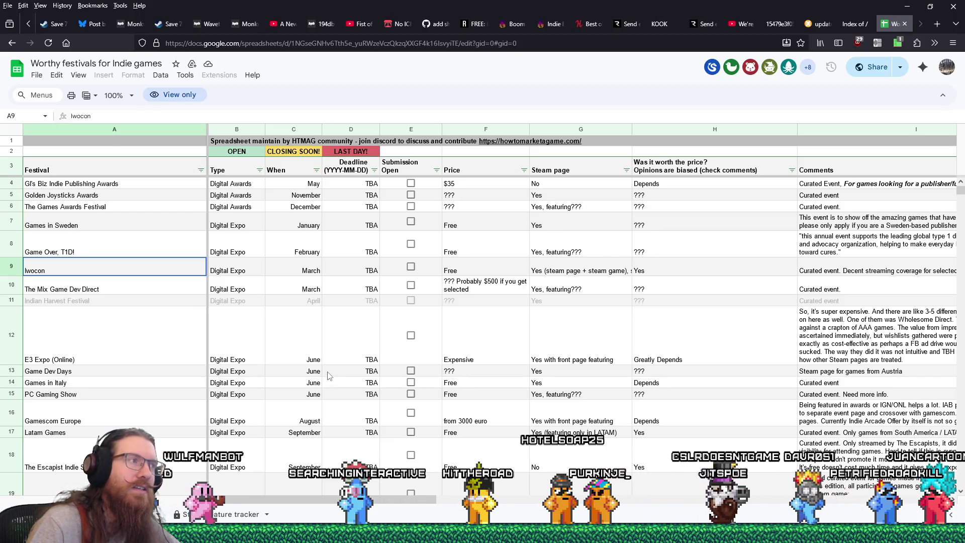
key(ctrl+l)
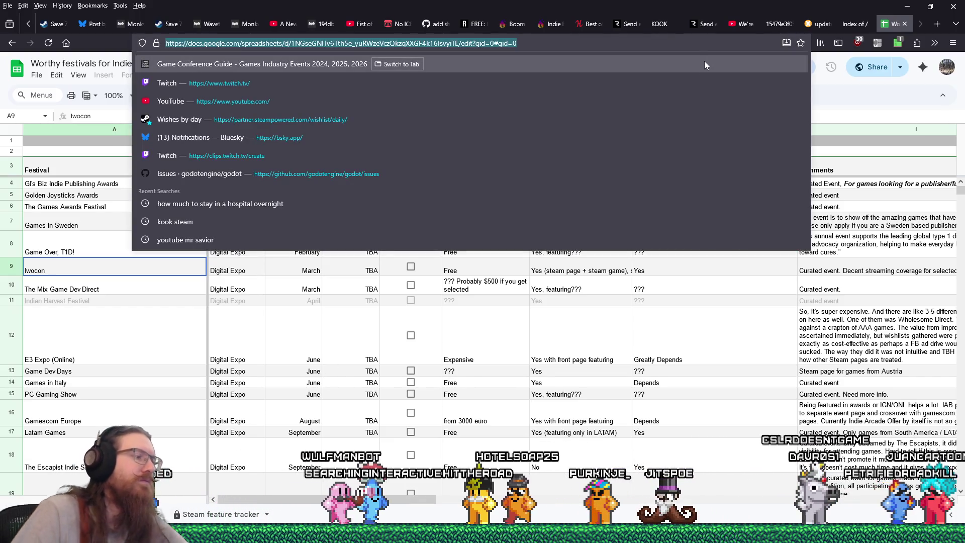
Search DuckDuckGo for 'iwocon' and open the IWOCon 2 Steam store page
text(iwocon)
key(Return)
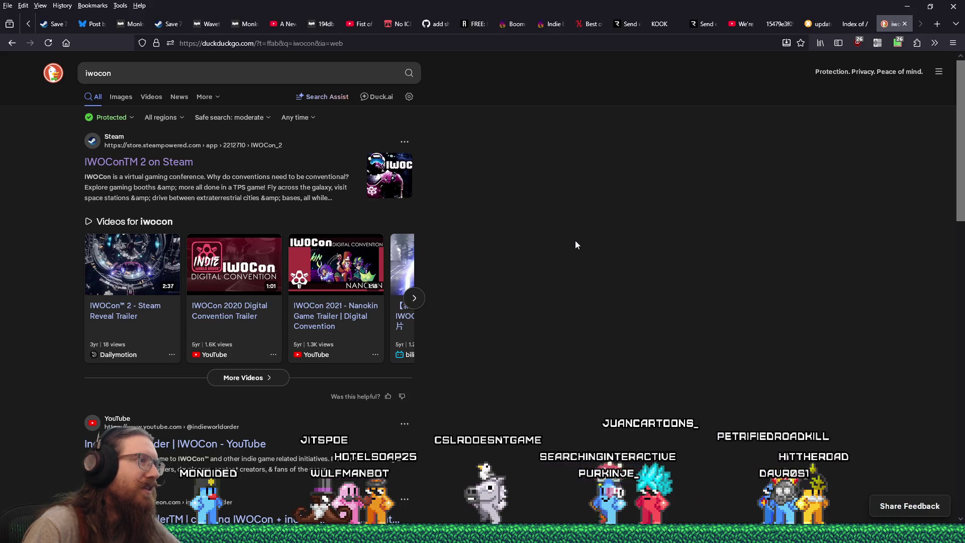
click(164, 162)
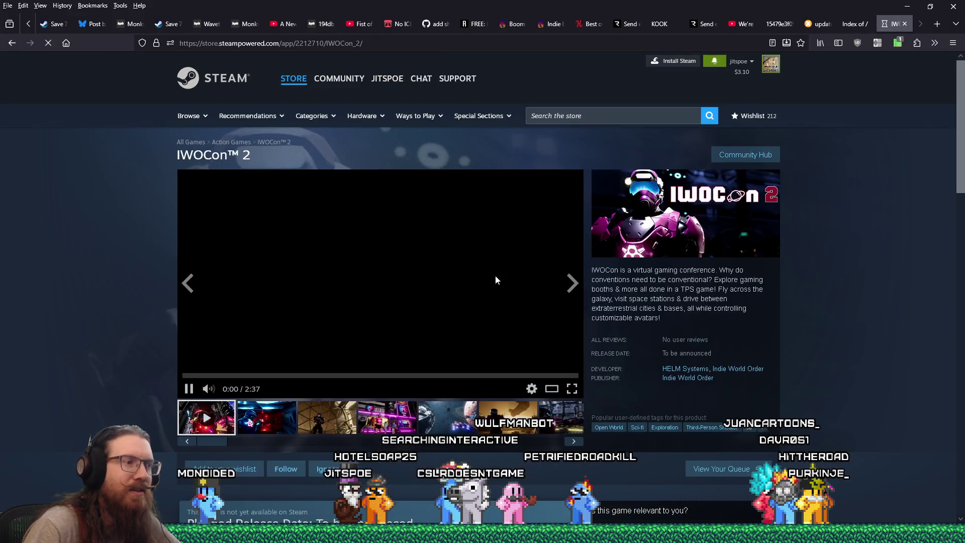
Pause the trailer, view the third and fifth screenshots, read the description, then close the page
click(435, 296)
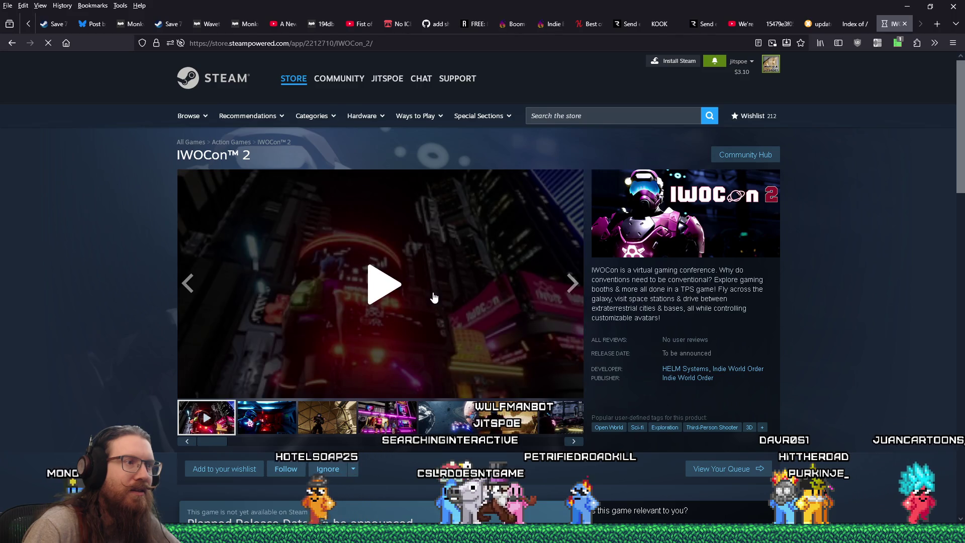
click(317, 417)
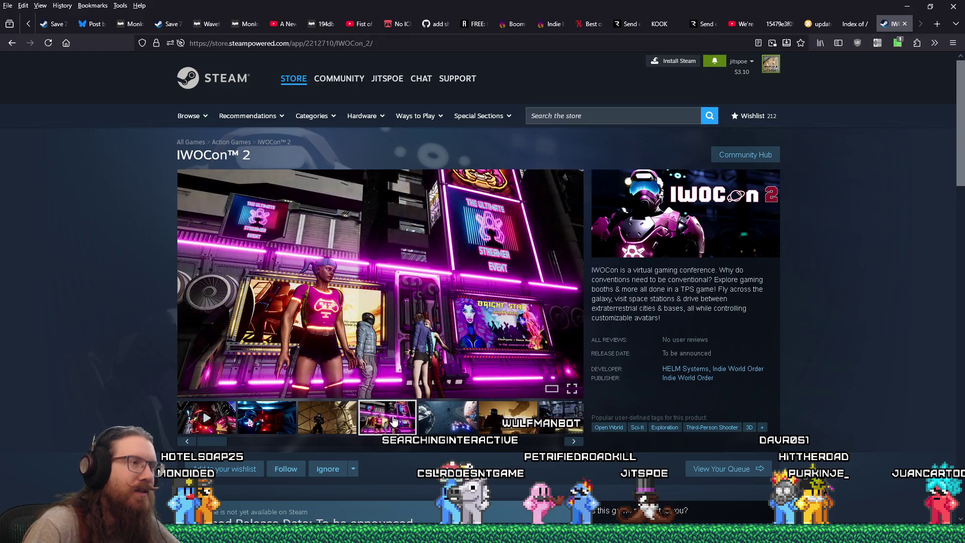
click(452, 416)
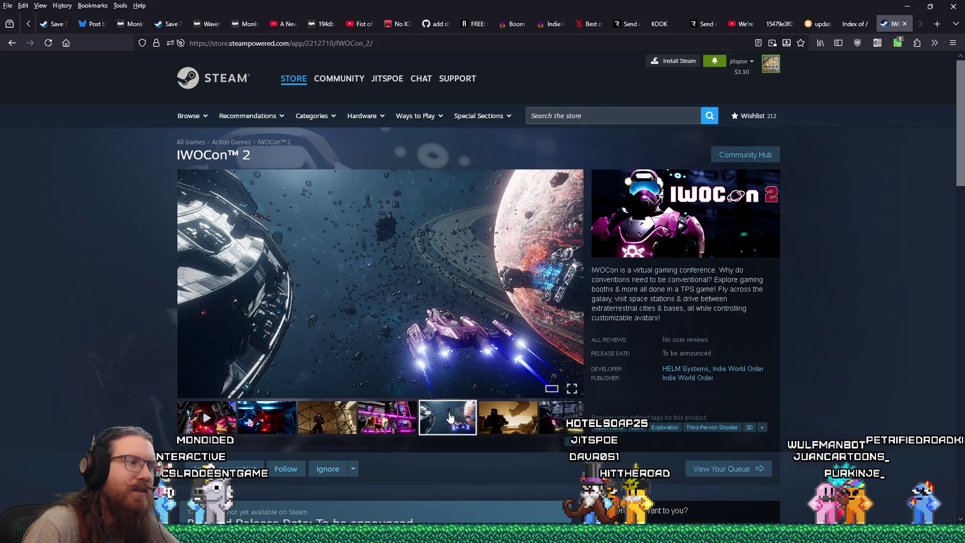
scroll(450, 417, down, 5)
scroll(449, 416, down, 1)
scroll(449, 413, down, 3)
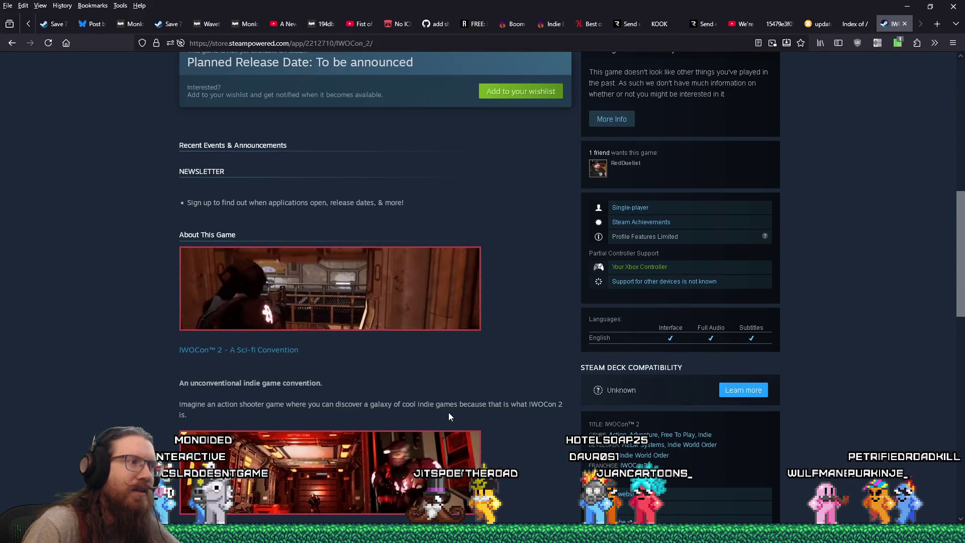
scroll(449, 416, down, 3)
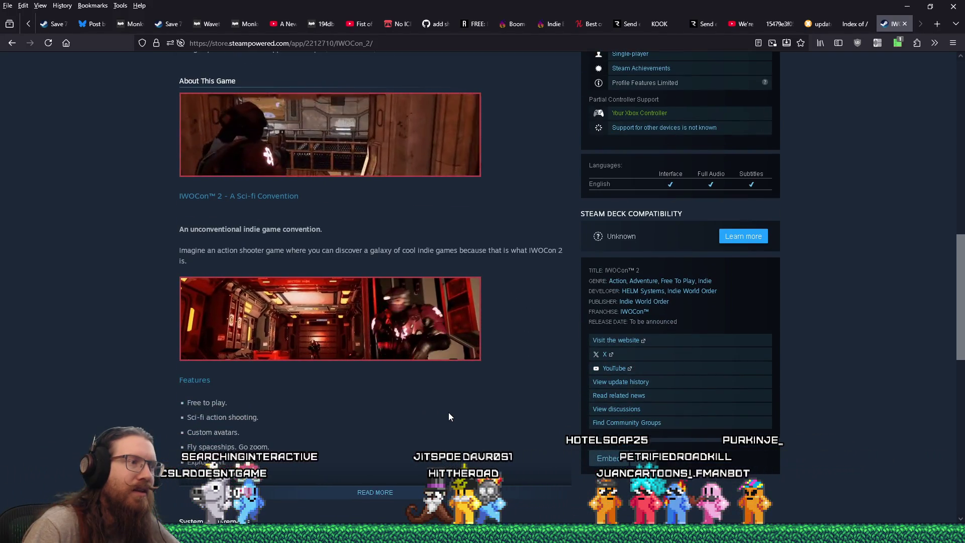
scroll(449, 416, down, 6)
scroll(449, 416, up, 7)
scroll(449, 416, up, 20)
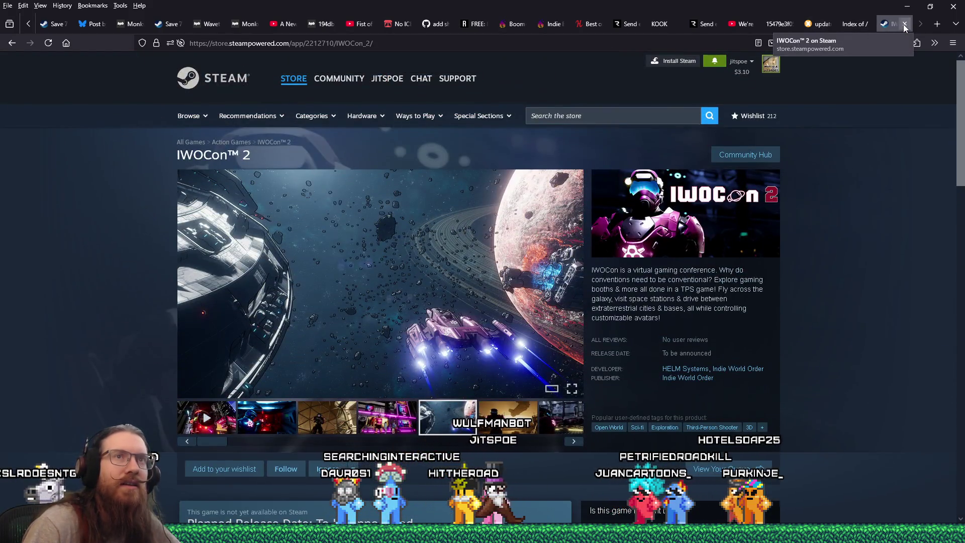
click(904, 24)
key(alt+Tab)
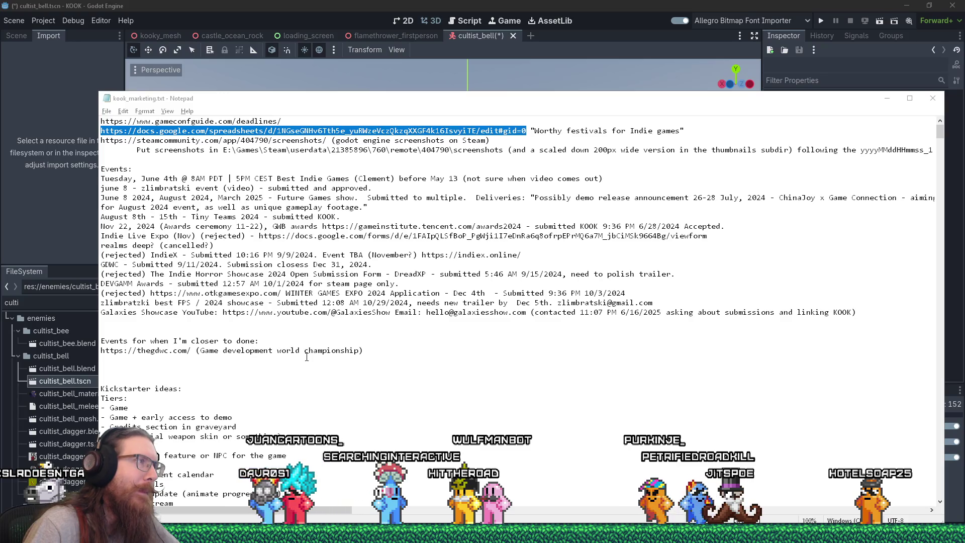
drag(237, 122, 280, 121)
click(95, 121)
key(alt+Tab)
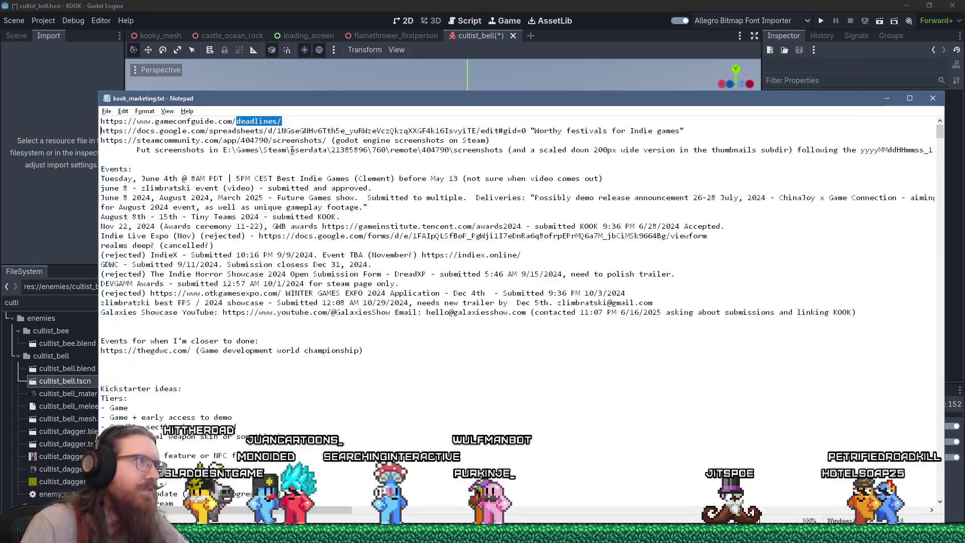
shift+click(101, 121)
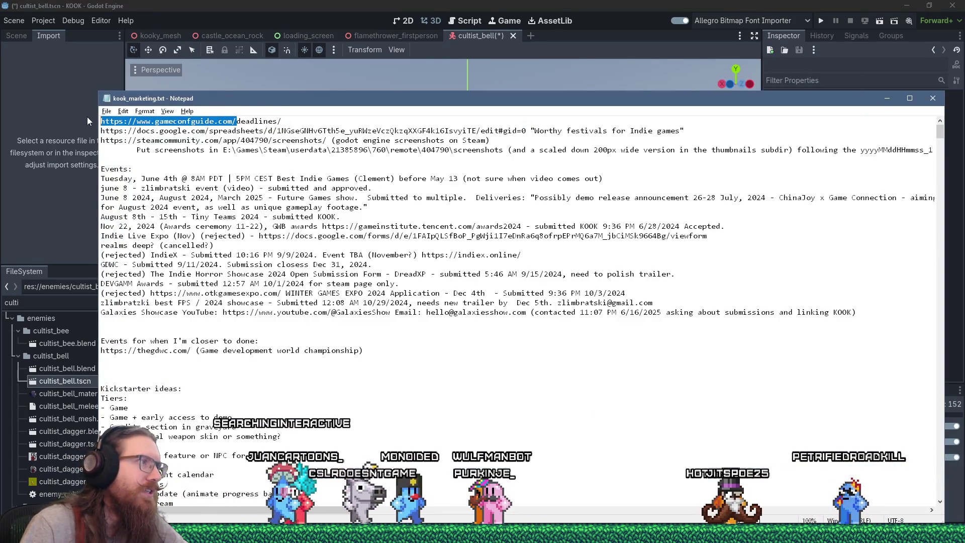
right_click(169, 121)
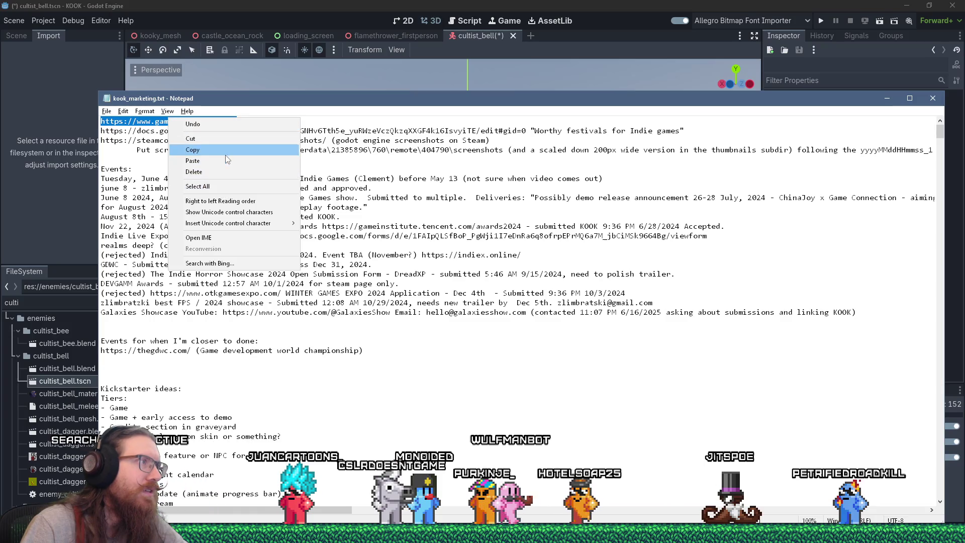
click(191, 145)
Switch to a Firefox window and open a new blank tab
click(794, 534)
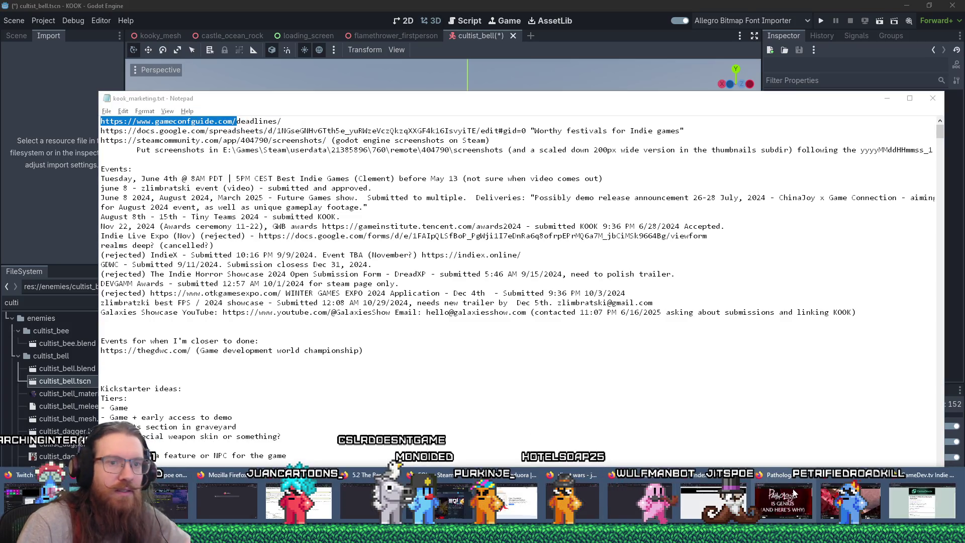
click(744, 510)
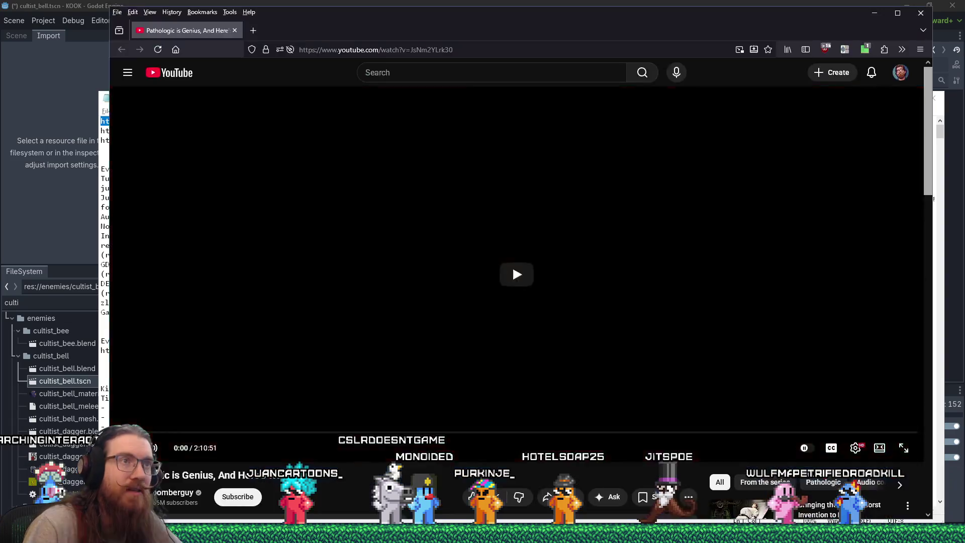
click(794, 534)
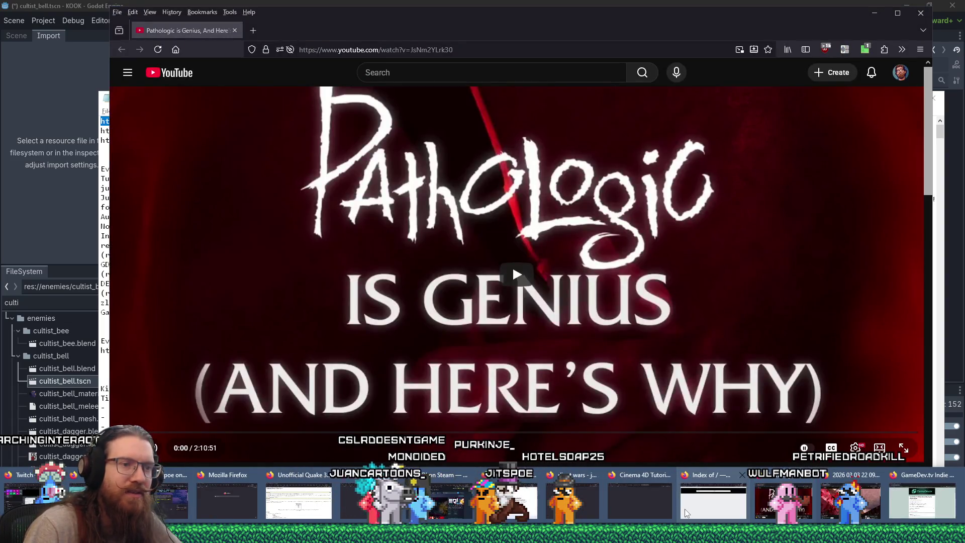
click(687, 513)
key(ctrl+t)
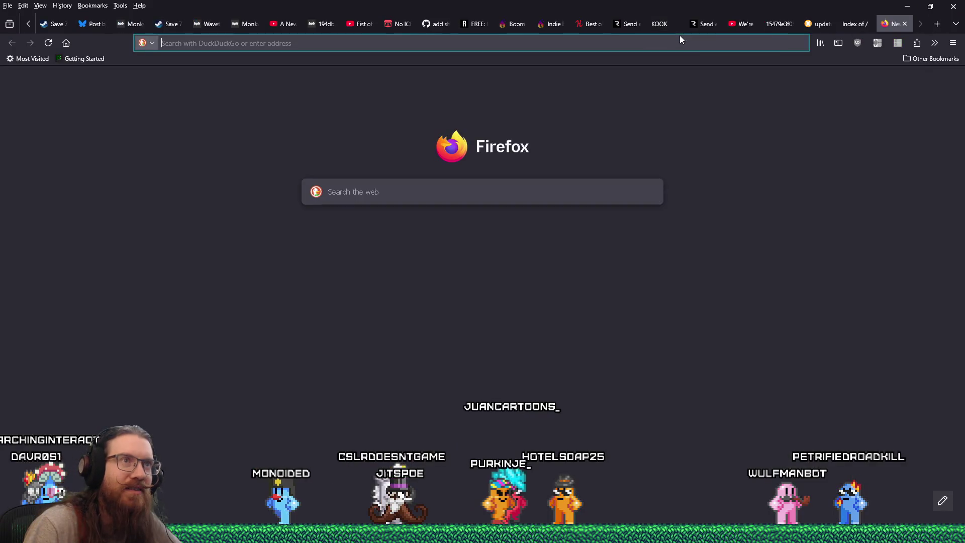
Open gameconfguide.com, show the submission deadlines list, and expand the Serious Play Awards details
right_click(656, 44)
click(674, 132)
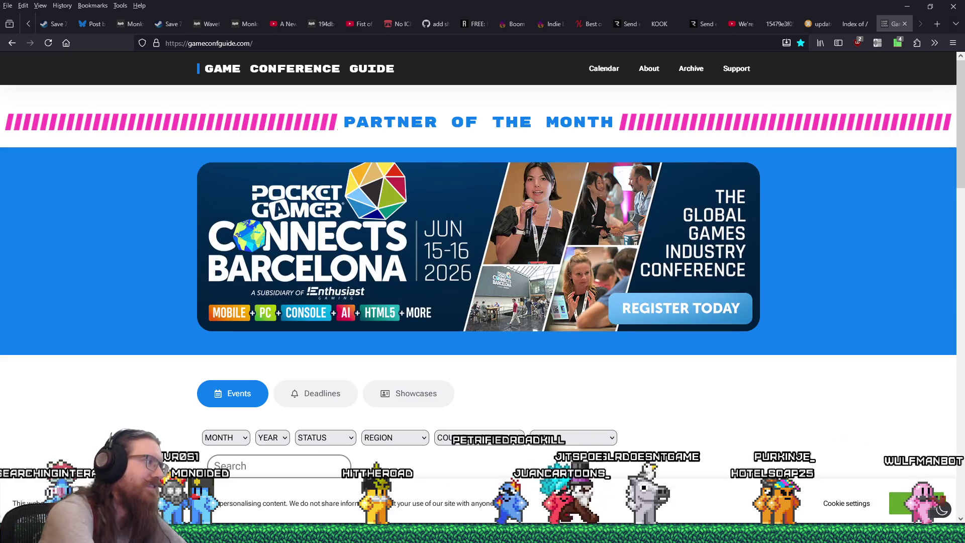
click(322, 393)
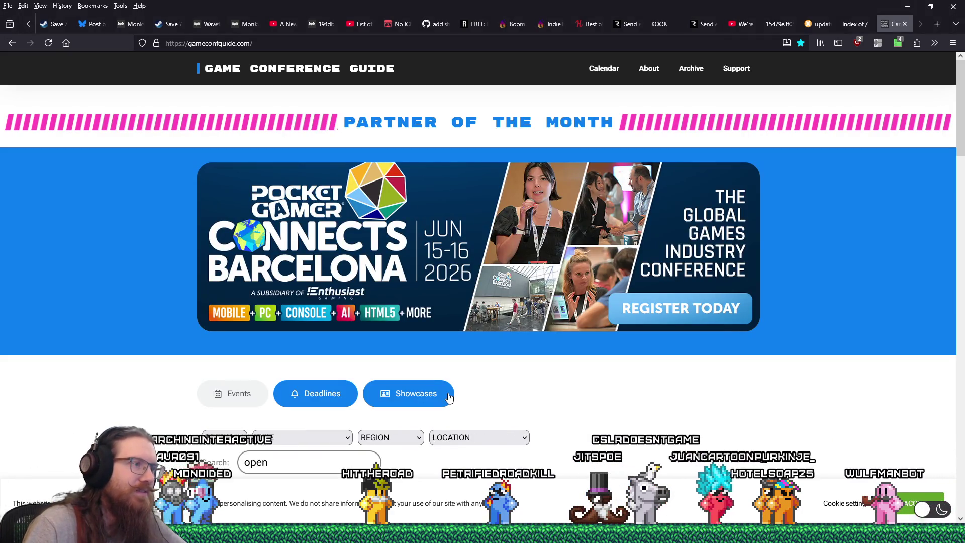
scroll(573, 390, down, 5)
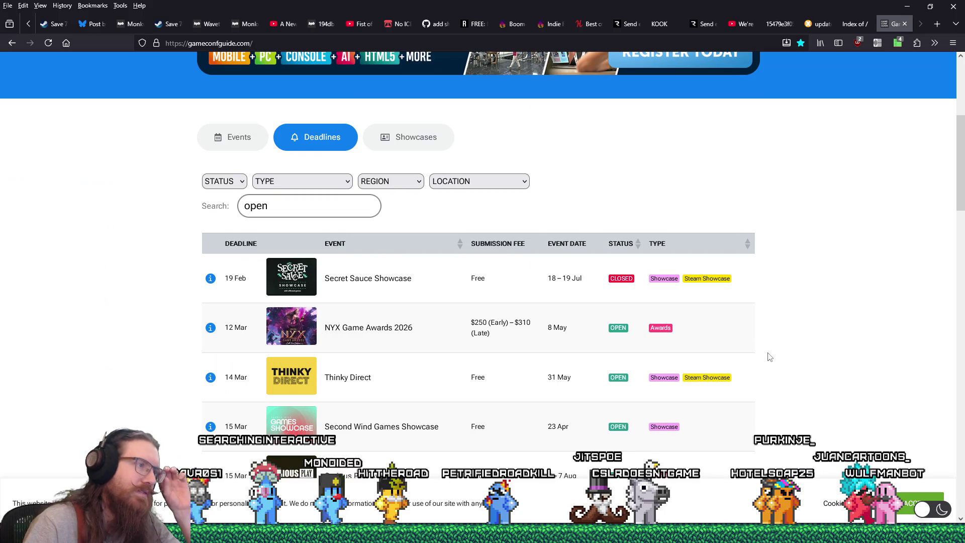
scroll(832, 377, down, 3)
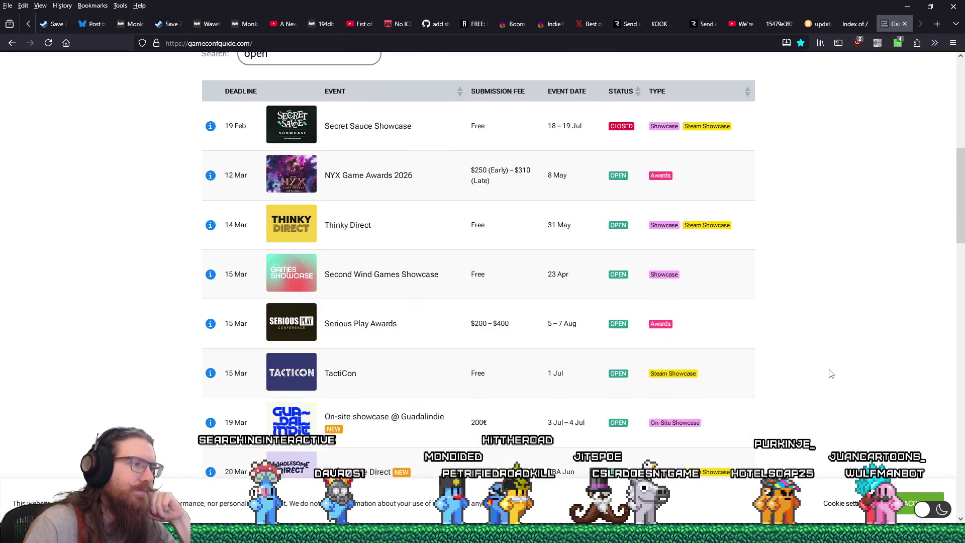
scroll(832, 370, down, 1)
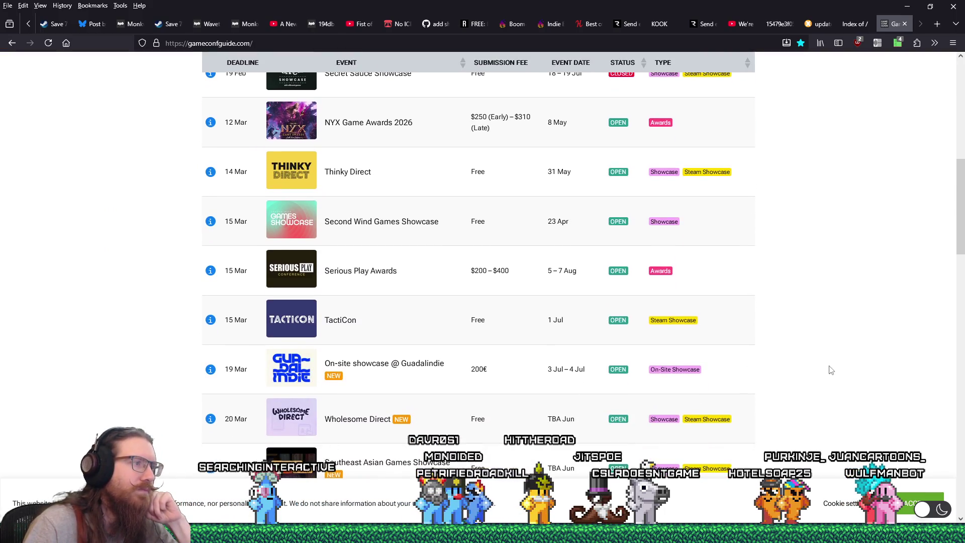
scroll(832, 371, down, 2)
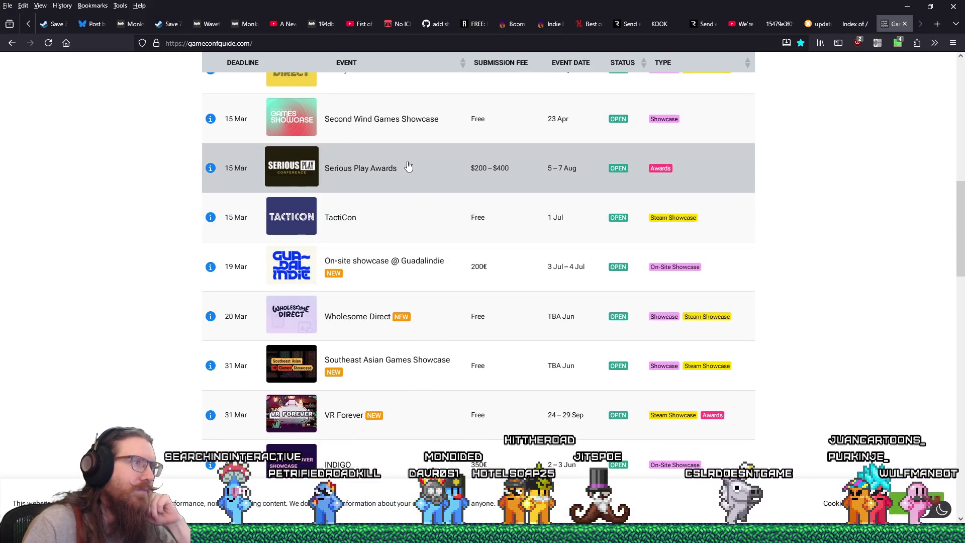
click(407, 166)
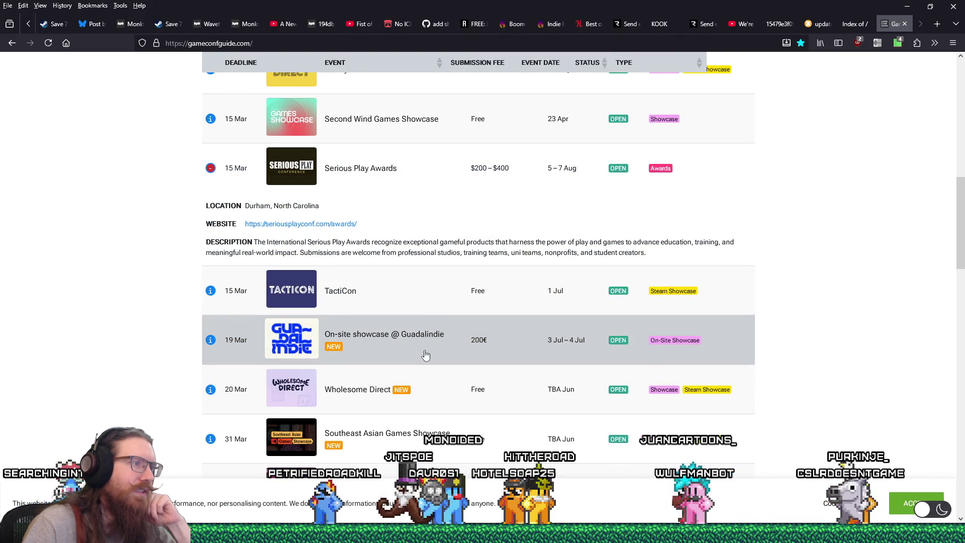
Read the remaining deadlines down to the funding programmes, then close the guide tab
scroll(425, 356, down, 3)
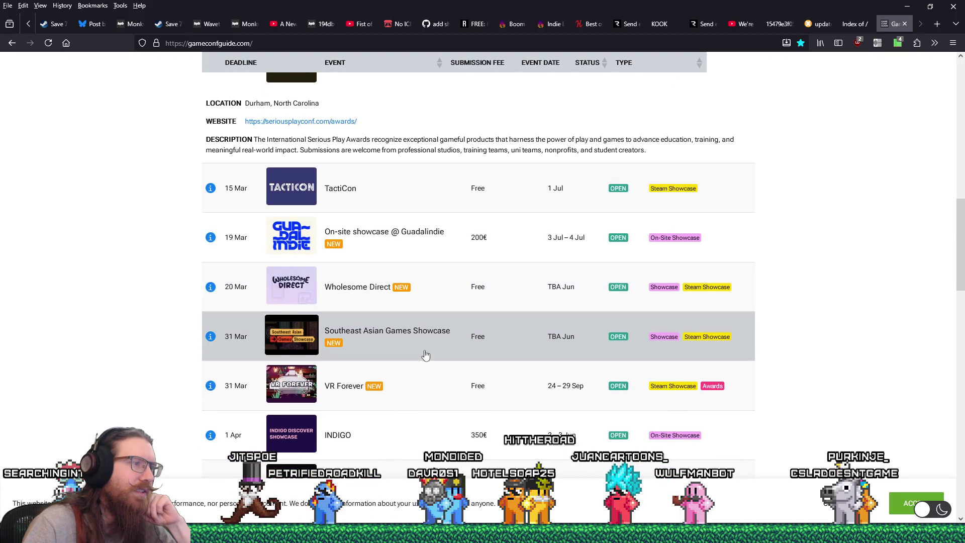
scroll(426, 355, down, 3)
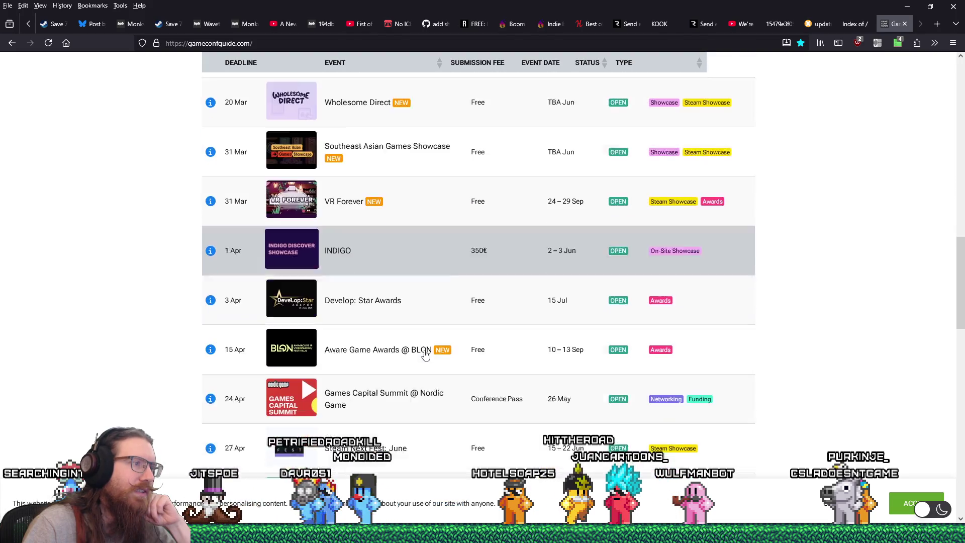
scroll(419, 292, down, 1)
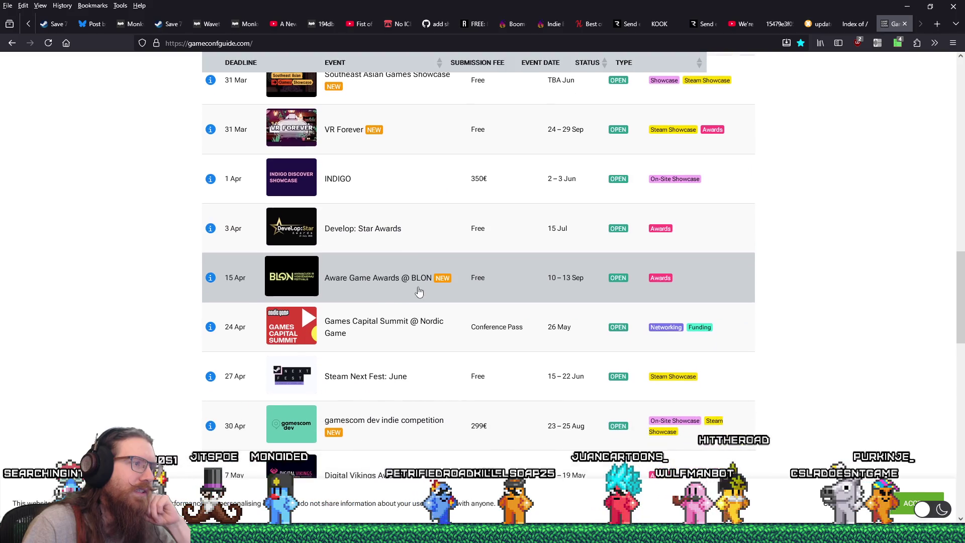
scroll(417, 307, down, 1)
scroll(420, 316, down, 1)
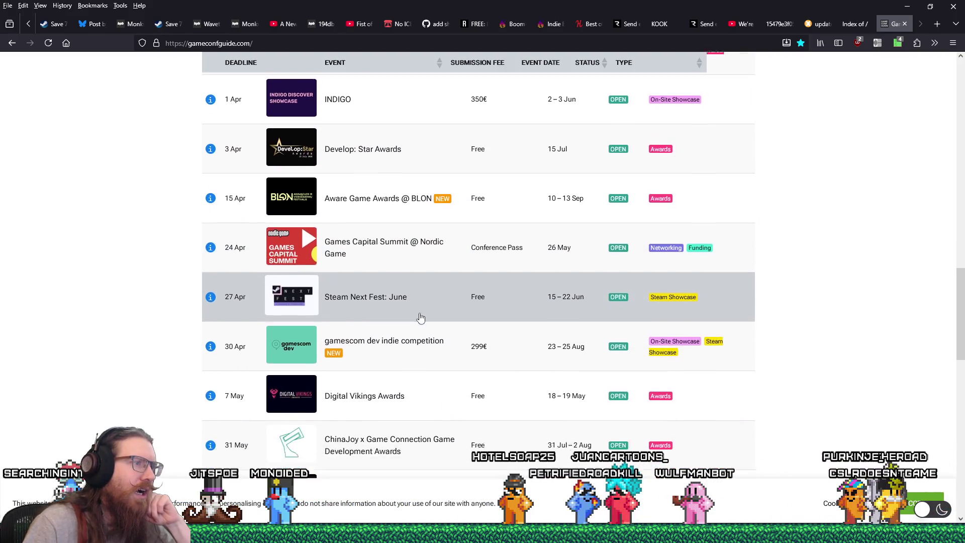
scroll(421, 318, down, 1)
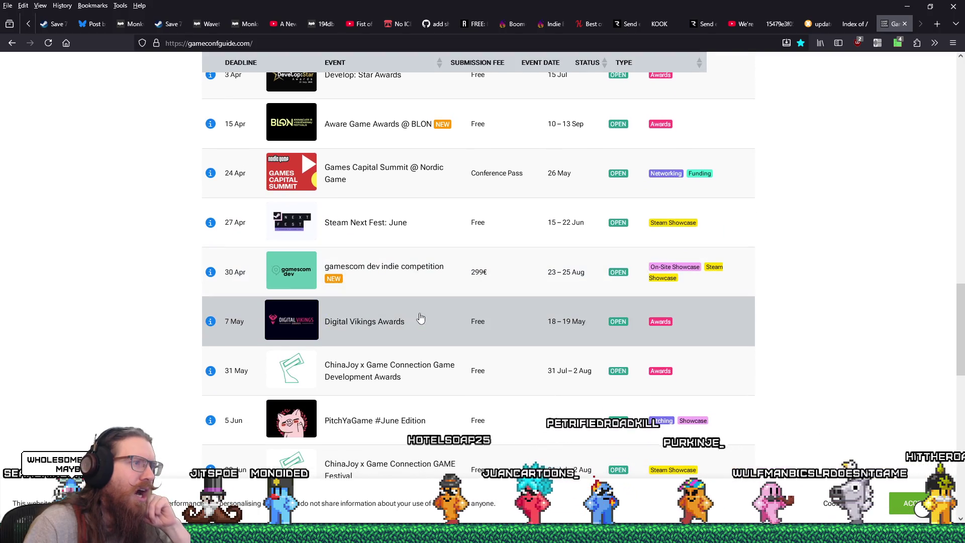
scroll(420, 318, down, 1)
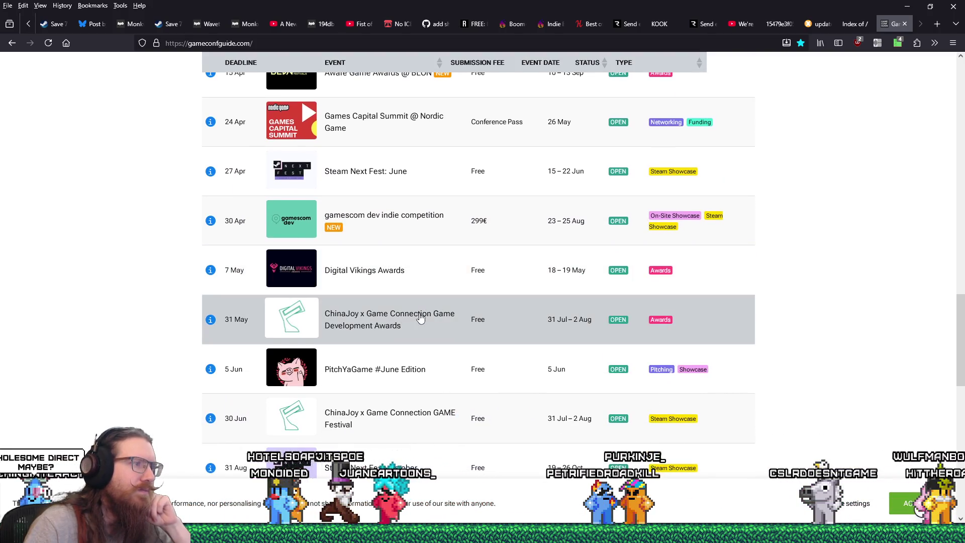
scroll(421, 318, down, 1)
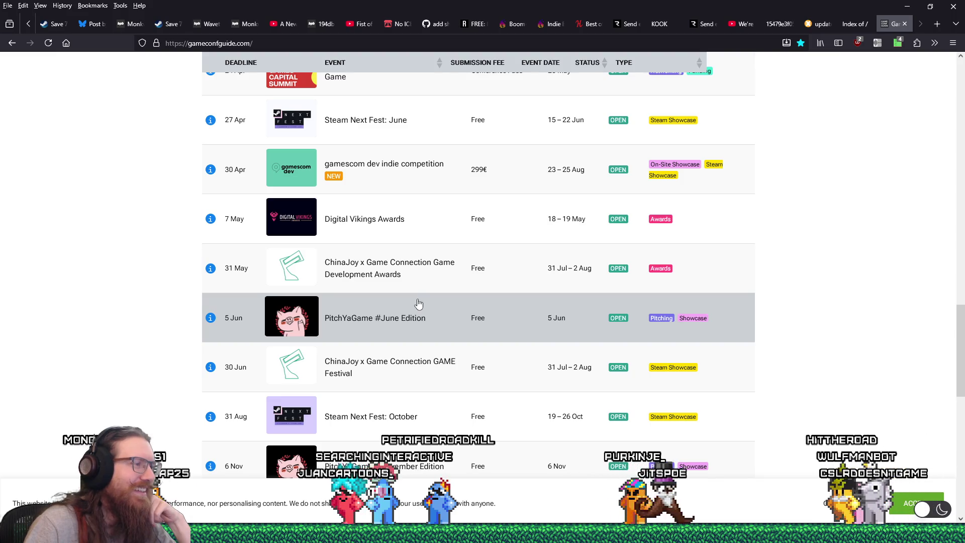
scroll(419, 304, up, 3)
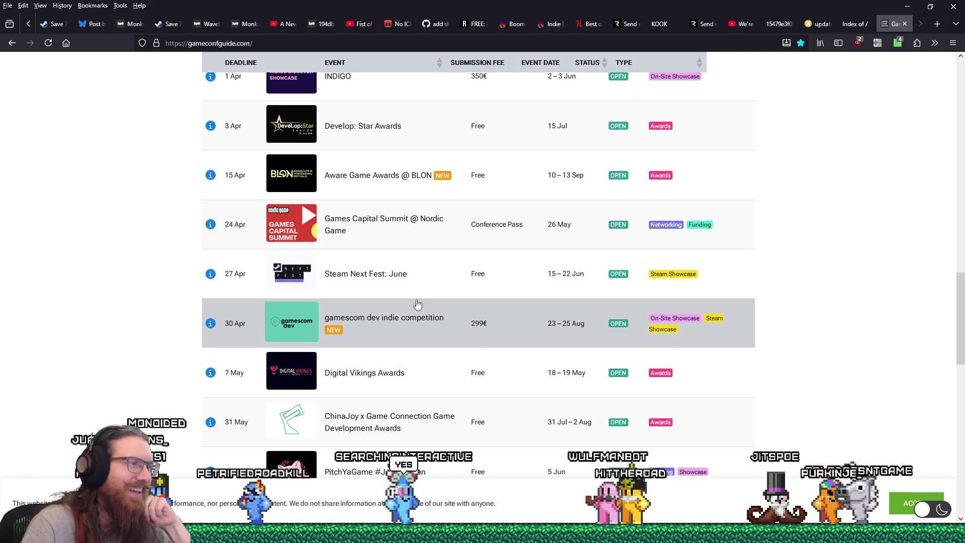
scroll(417, 304, down, 3)
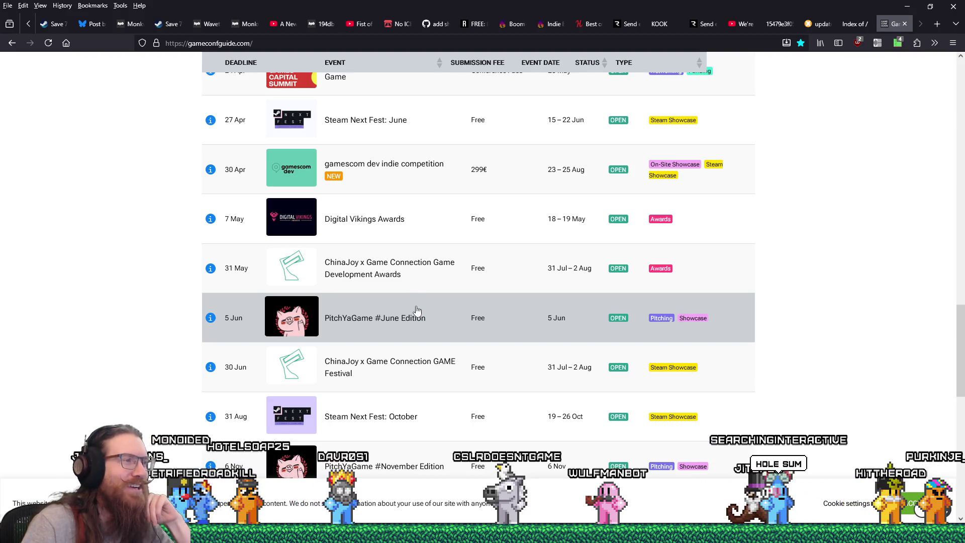
scroll(437, 322, down, 3)
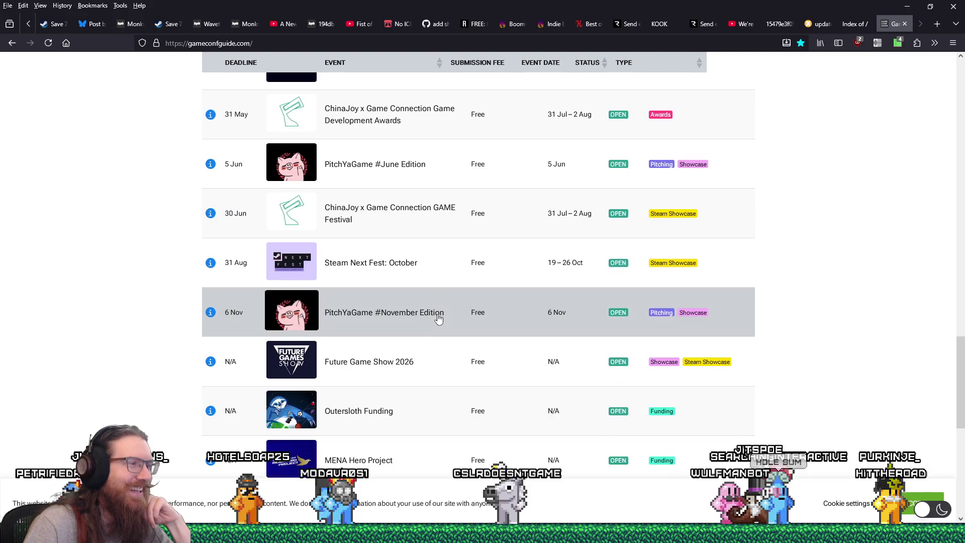
scroll(439, 318, down, 2)
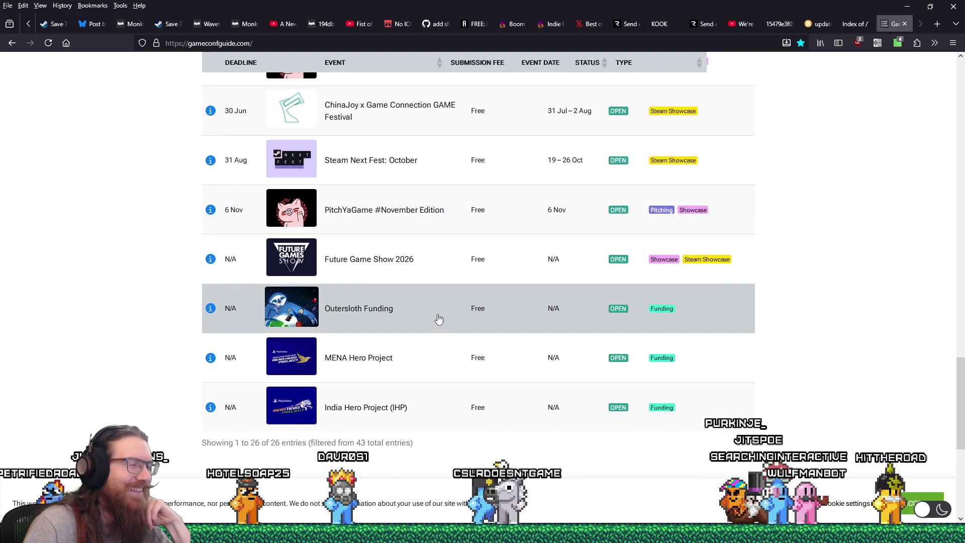
scroll(438, 319, down, 6)
scroll(747, 230, up, 7)
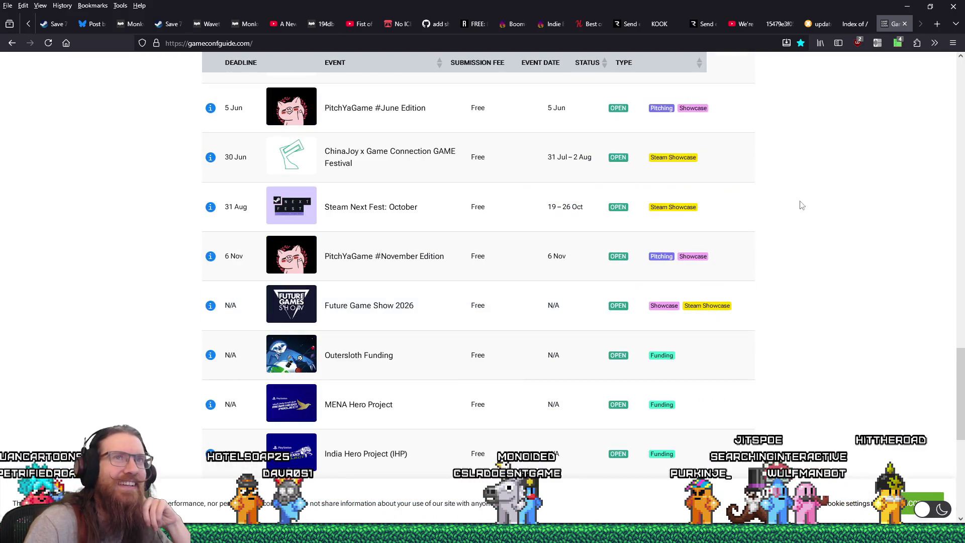
click(904, 24)
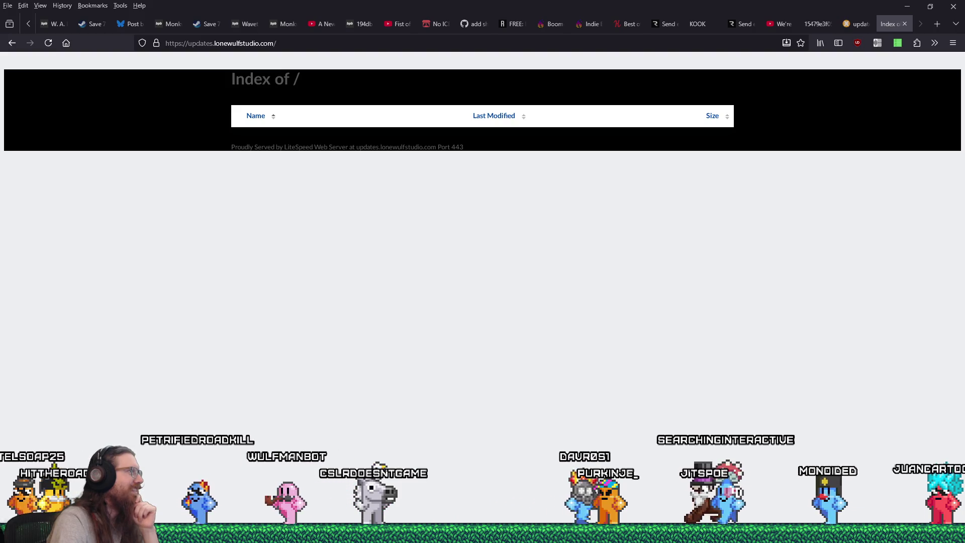
mouse_move(0, 38)
mouse_down()
mouse_move(360, 35)
mouse_move(485, 58)
mouse_up()
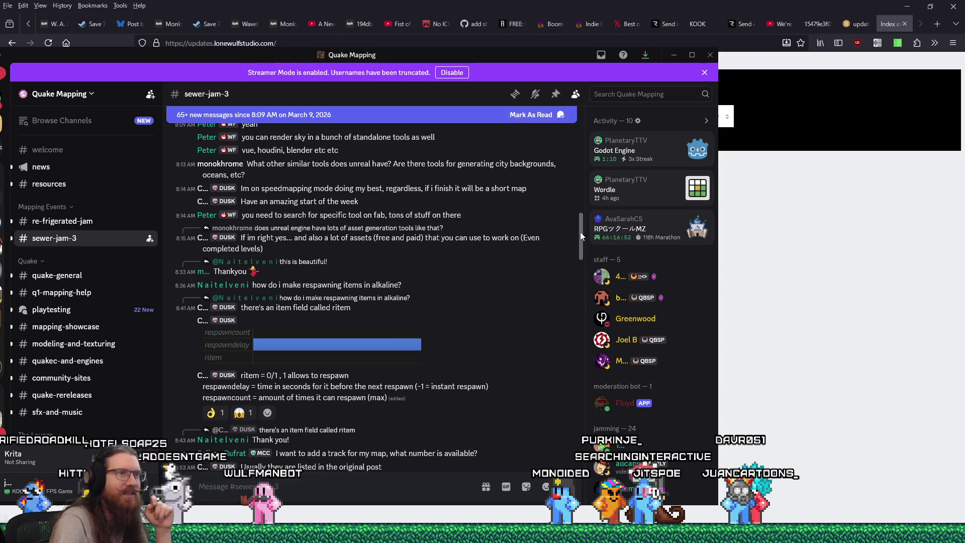
Bring Discord into view and read back through #sewer-jam-3 to the sculpted rock model and mod-variant debate
drag(580, 231, 569, 122)
scroll(577, 131, up, 10)
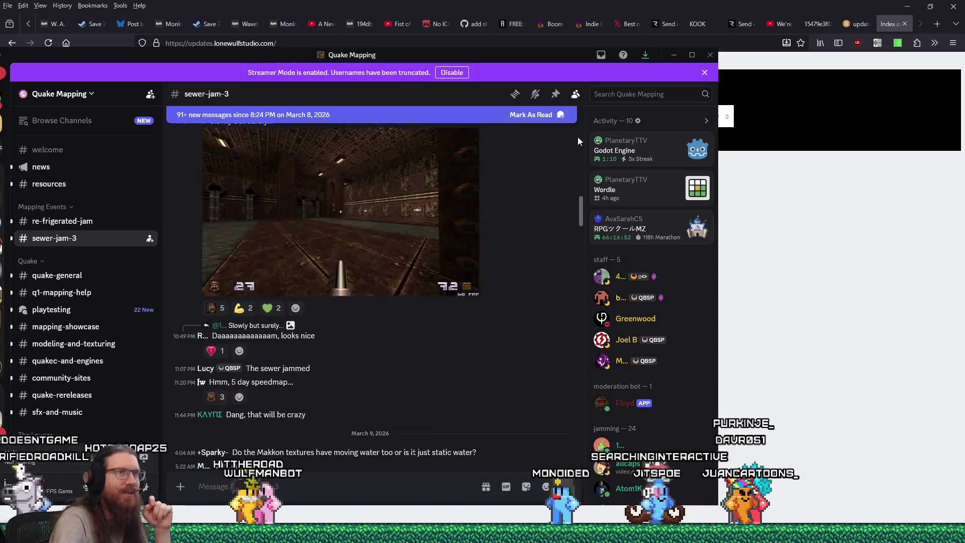
scroll(573, 130, up, 10)
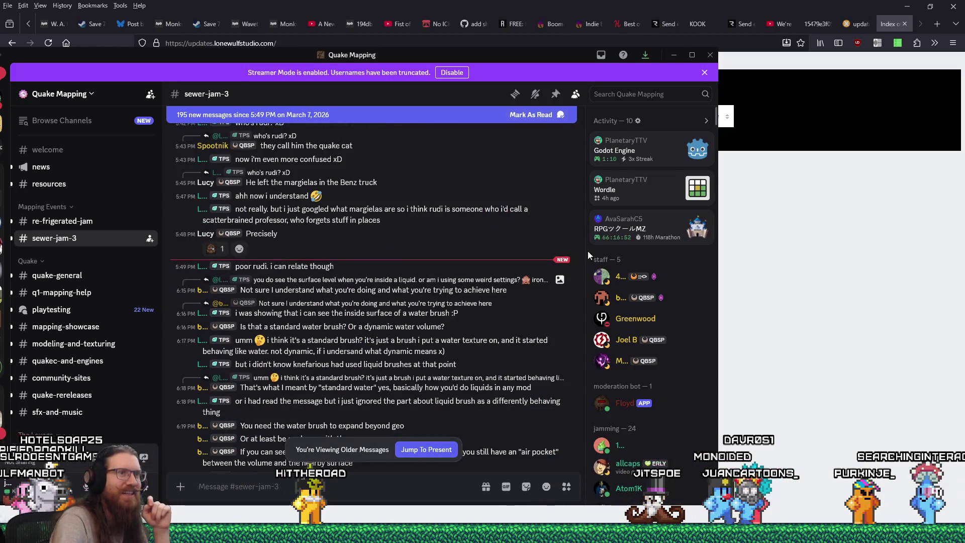
scroll(581, 261, up, 10)
scroll(581, 131, up, 15)
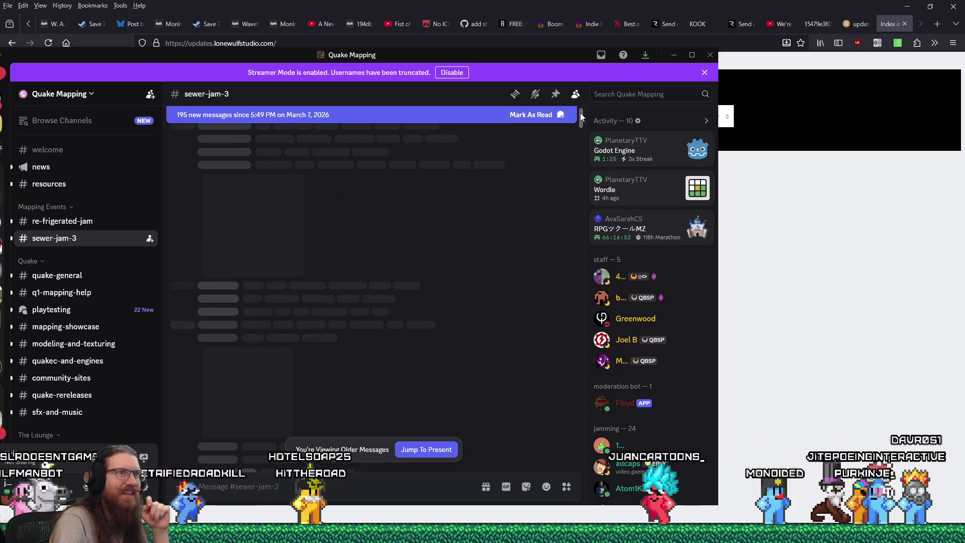
scroll(580, 110, up, 5)
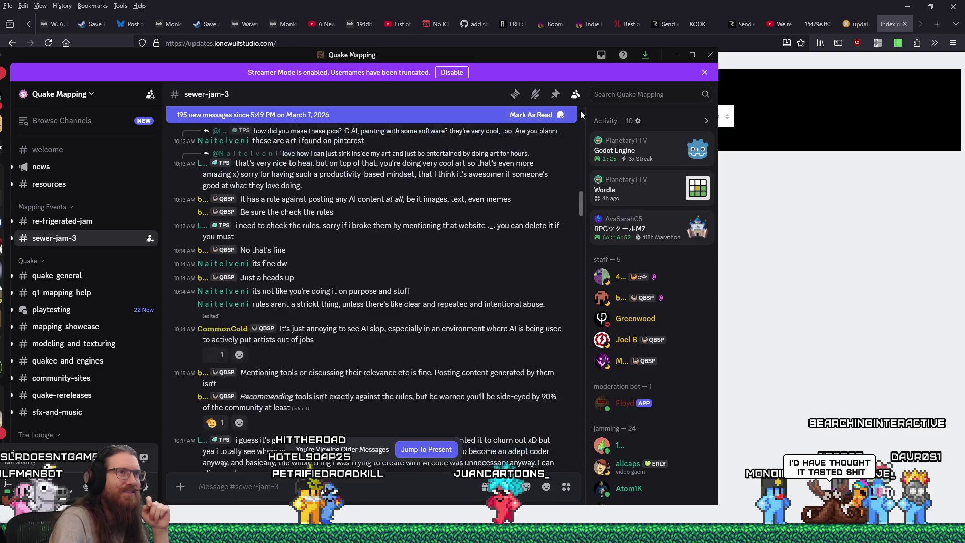
scroll(581, 110, up, 3)
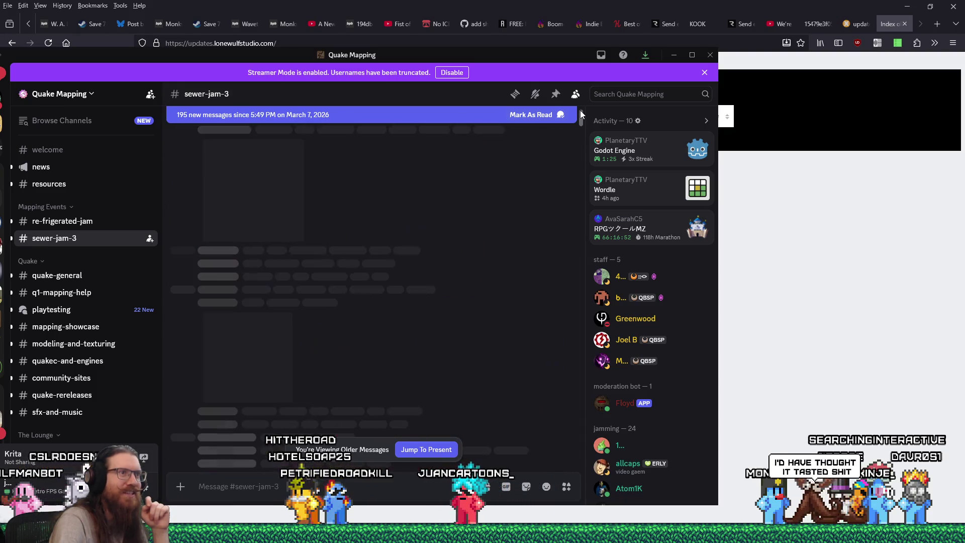
scroll(580, 110, up, 5)
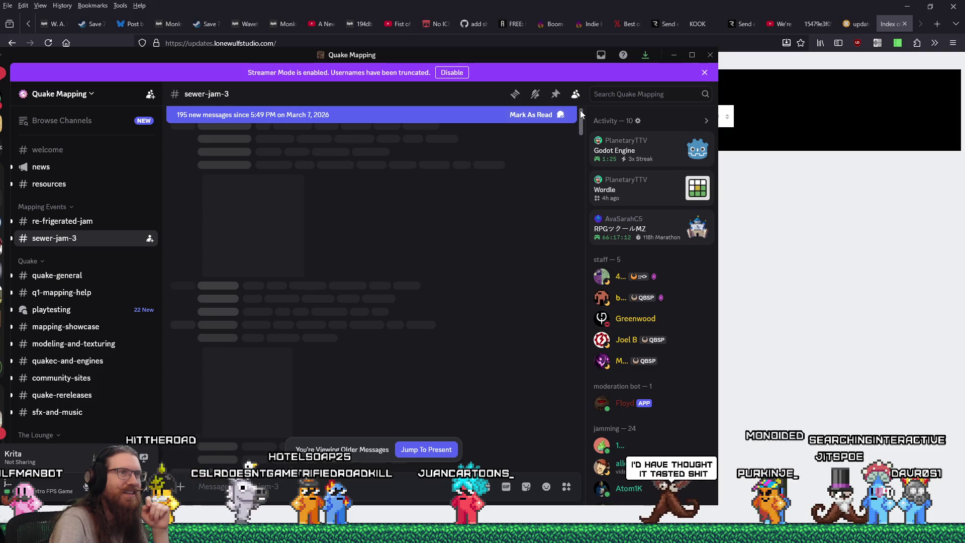
scroll(581, 110, up, 3)
scroll(580, 111, up, 5)
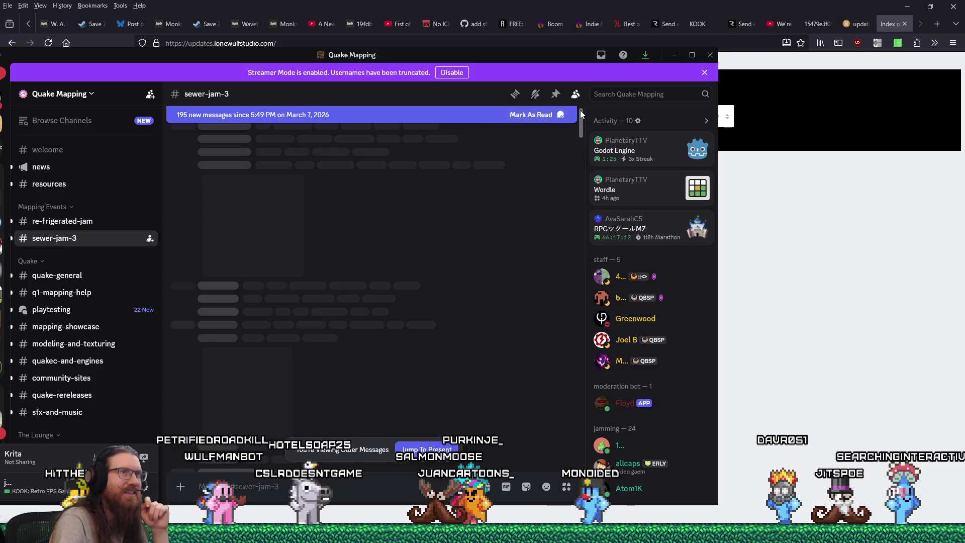
scroll(580, 110, up, 5)
scroll(580, 110, up, 5)
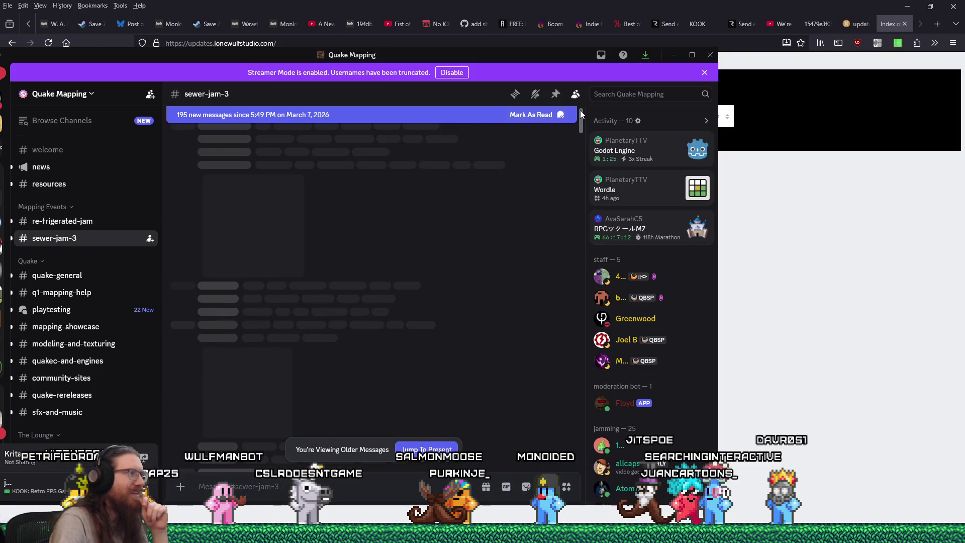
scroll(581, 110, up, 5)
scroll(580, 110, up, 5)
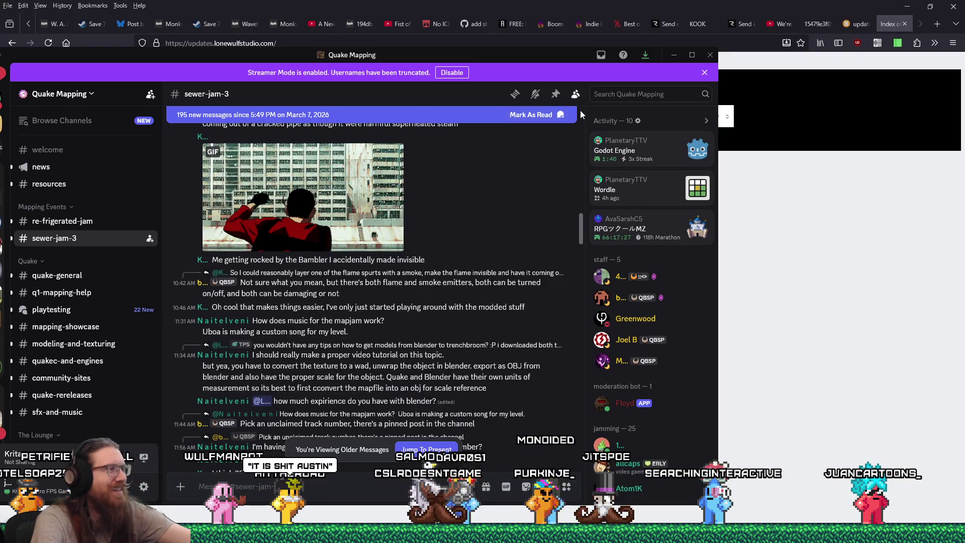
scroll(581, 111, up, 5)
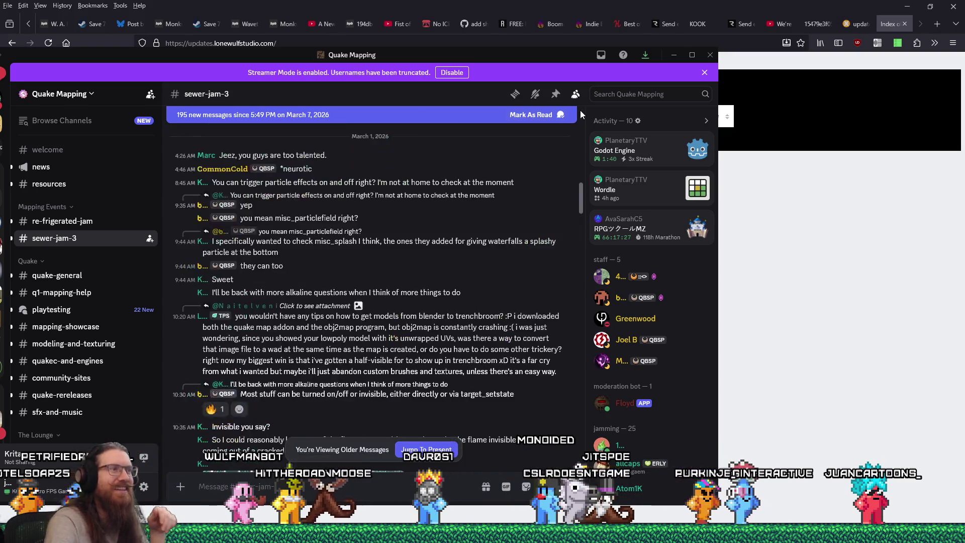
scroll(580, 115, up, 5)
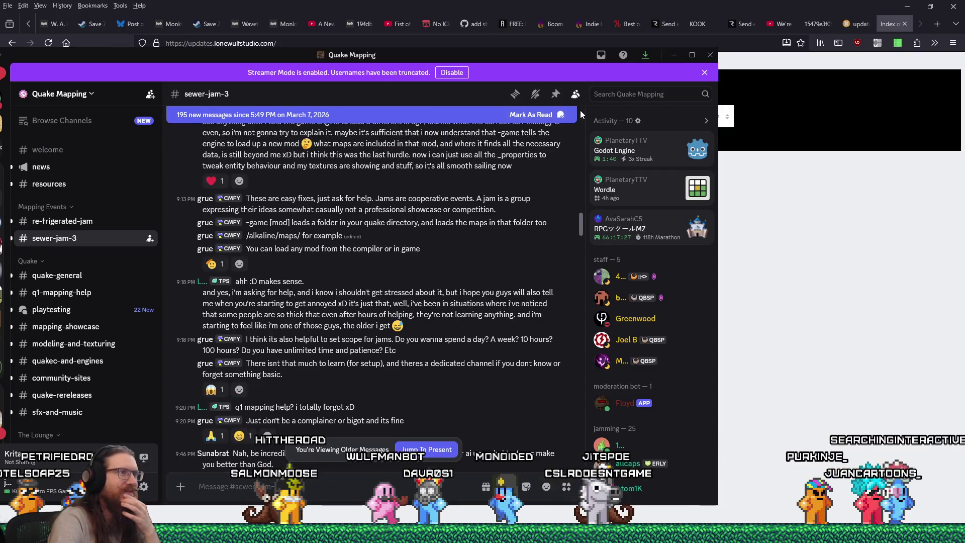
scroll(580, 115, up, 5)
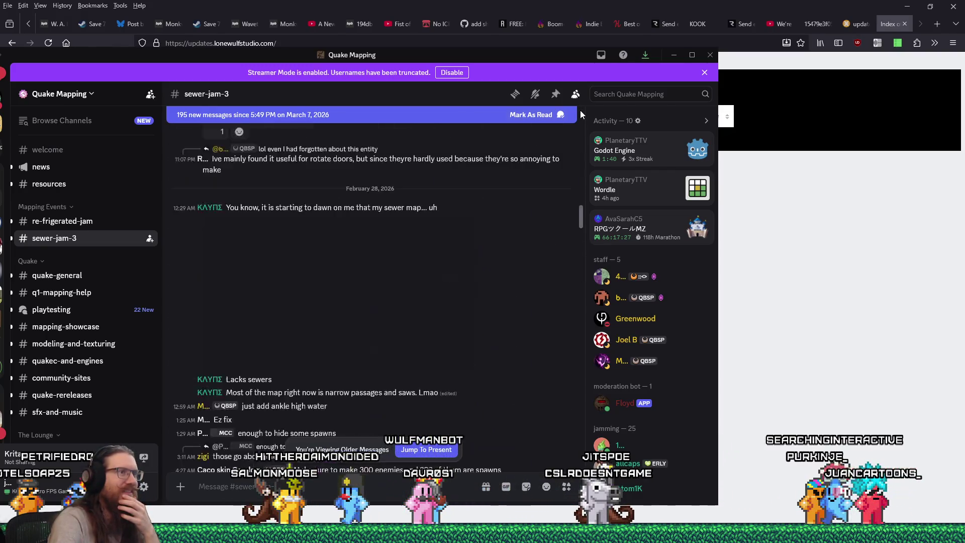
scroll(581, 114, up, 5)
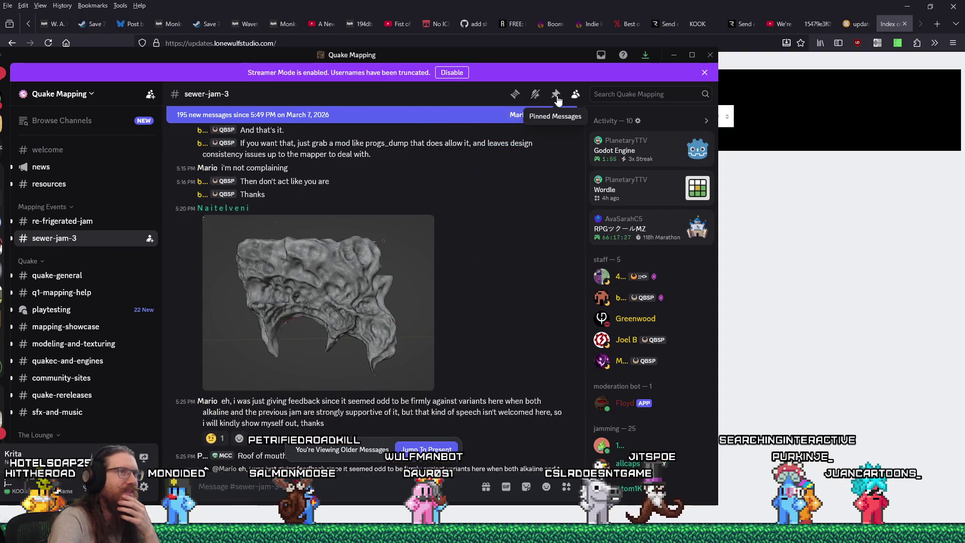
Show sewer-jam-3's pinned messages and find the Sewer Jam 3 post: Feb 21 start, March 21, 2026 deadline
click(556, 94)
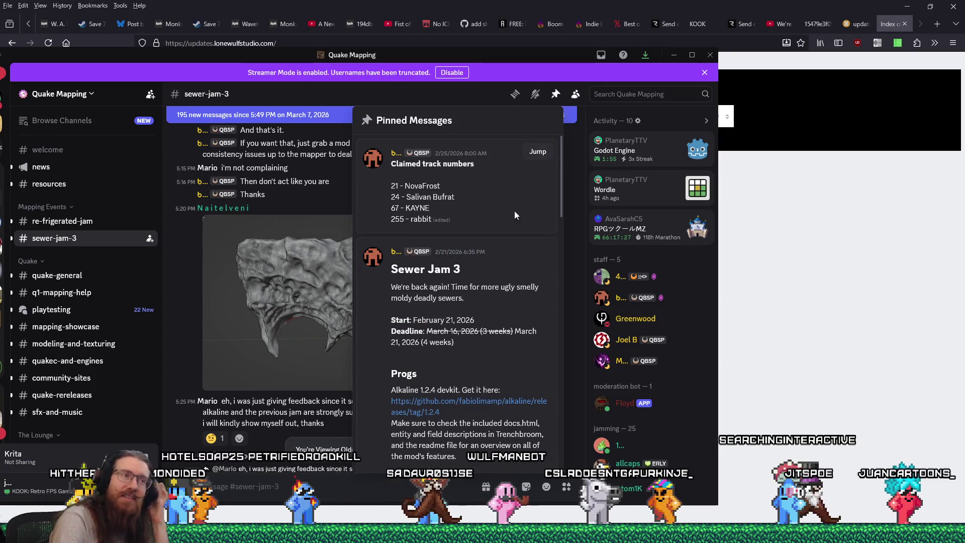
scroll(494, 256, down, 2)
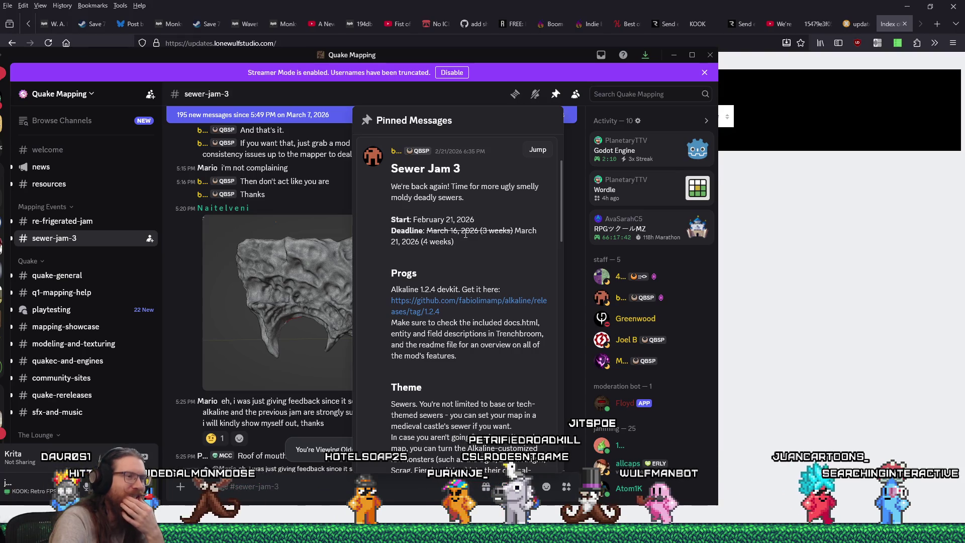
scroll(467, 234, down, 10)
scroll(467, 234, down, 5)
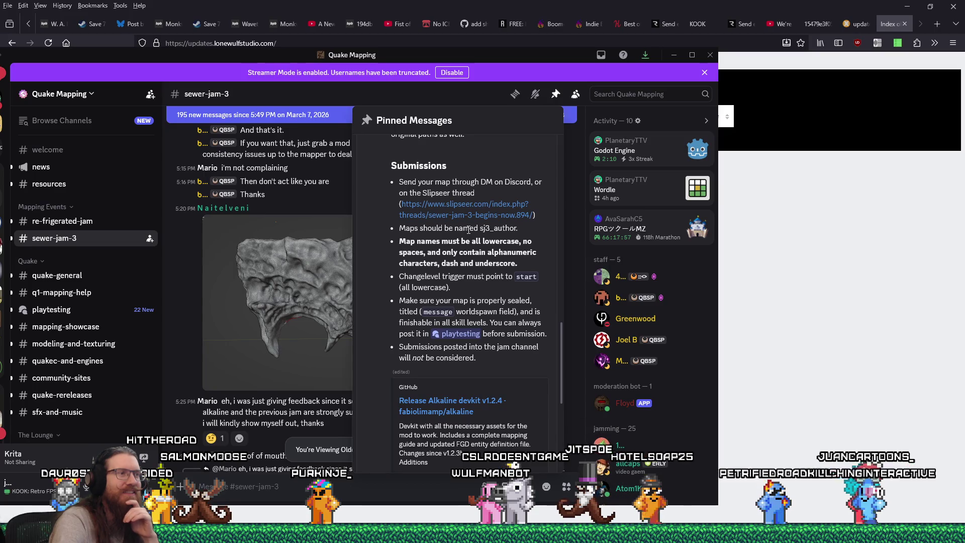
scroll(468, 232, up, 15)
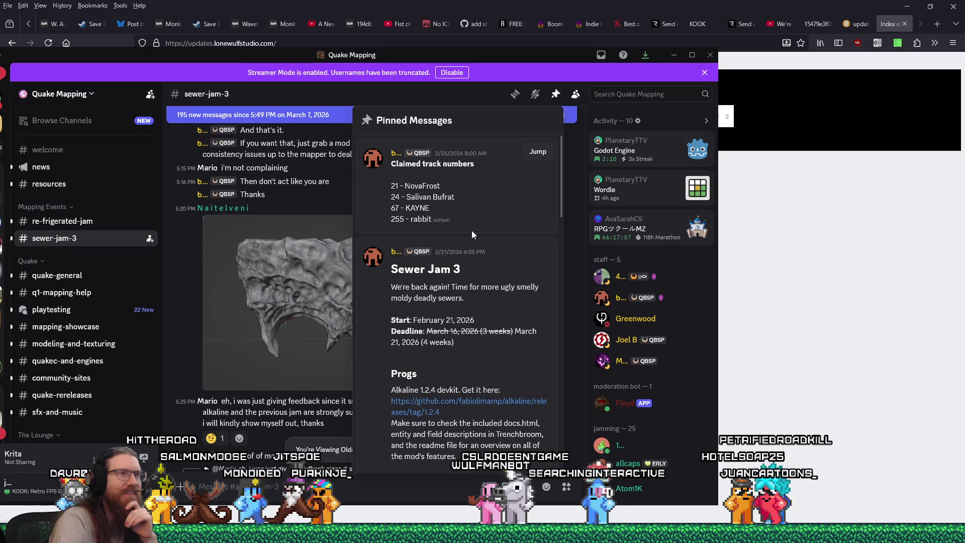
scroll(470, 232, down, 15)
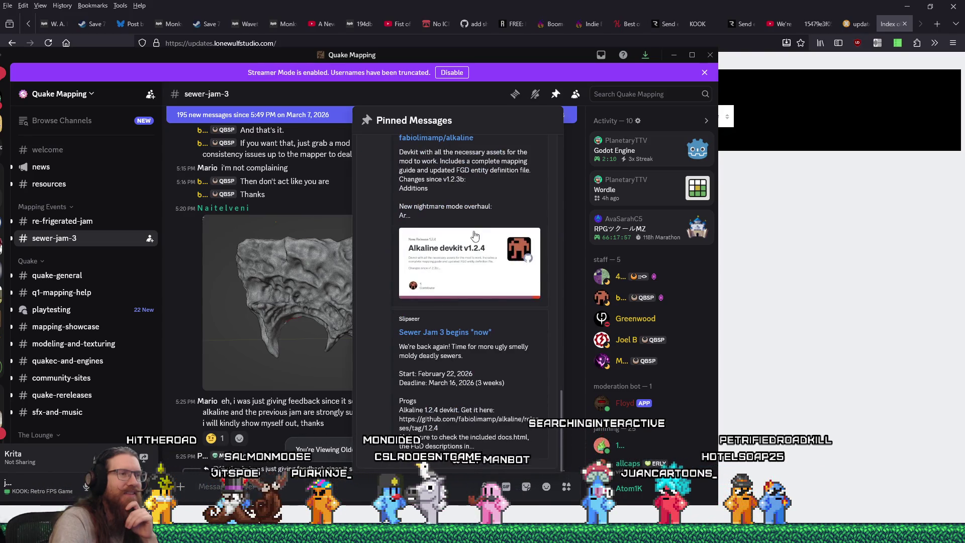
scroll(476, 235, up, 5)
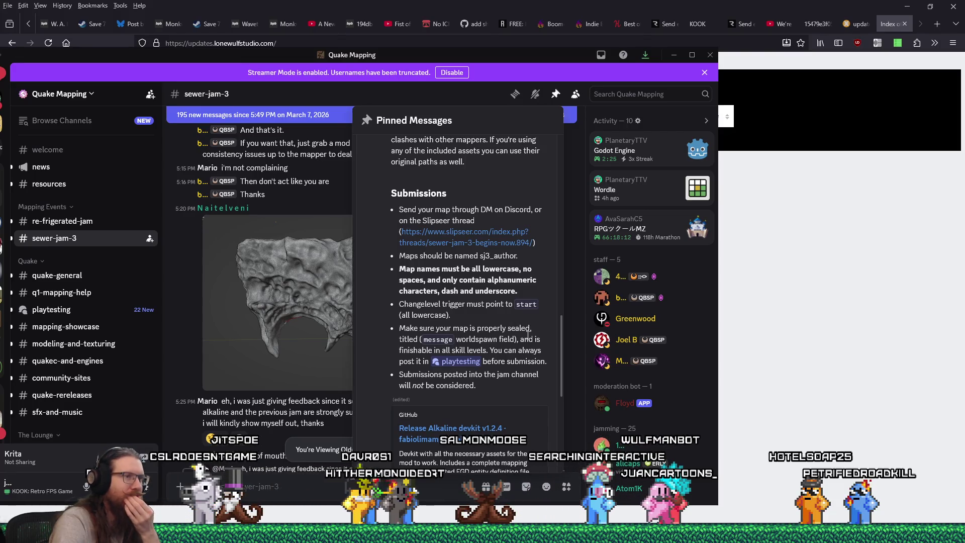
scroll(528, 334, down, 4)
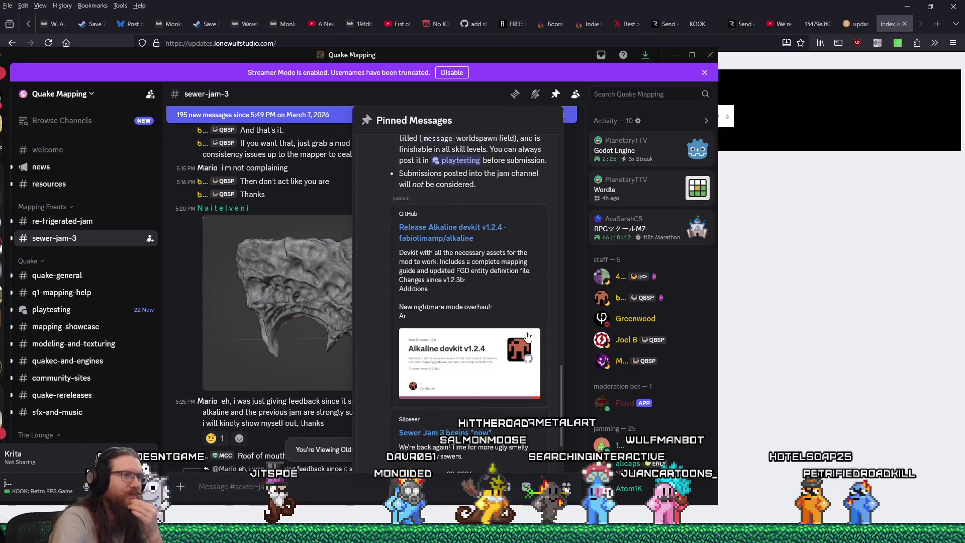
scroll(527, 334, down, 2)
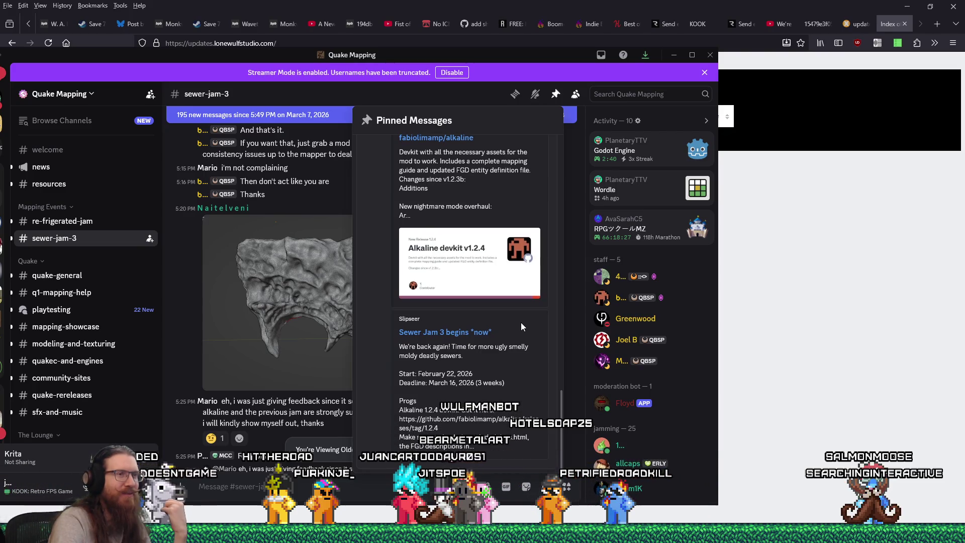
scroll(521, 327, down, 5)
scroll(522, 326, up, 8)
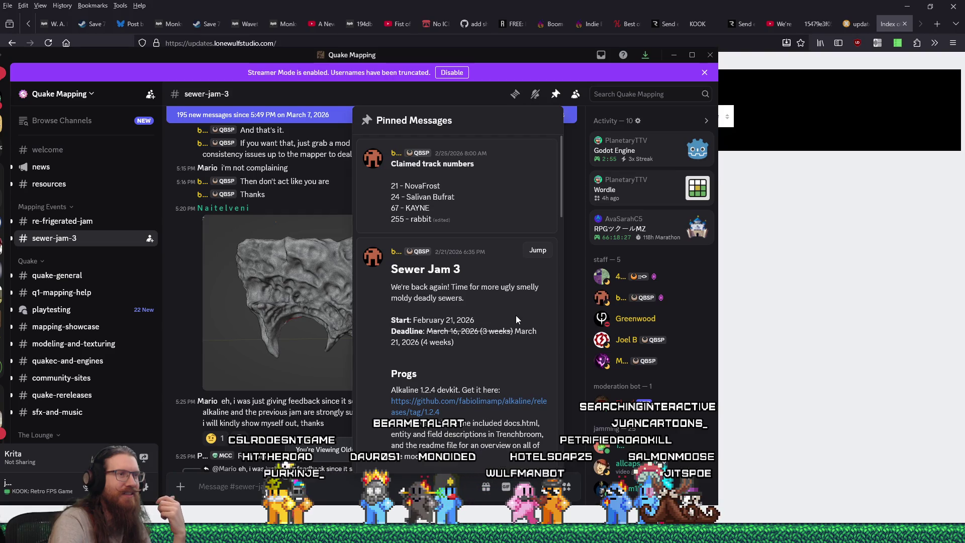
Scroll the pinned post to the Wads and Assets rules, then dismiss the pinned messages
scroll(516, 318, down, 10)
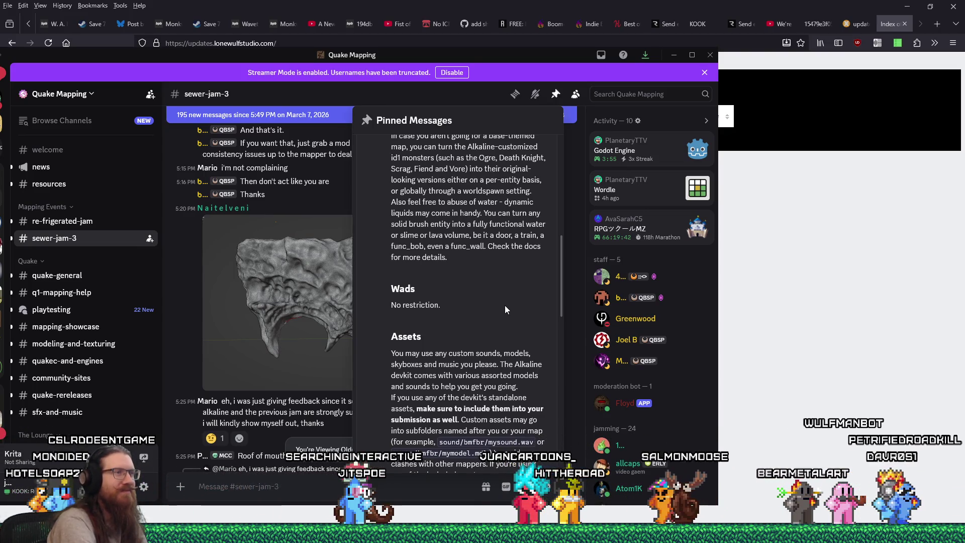
click(325, 214)
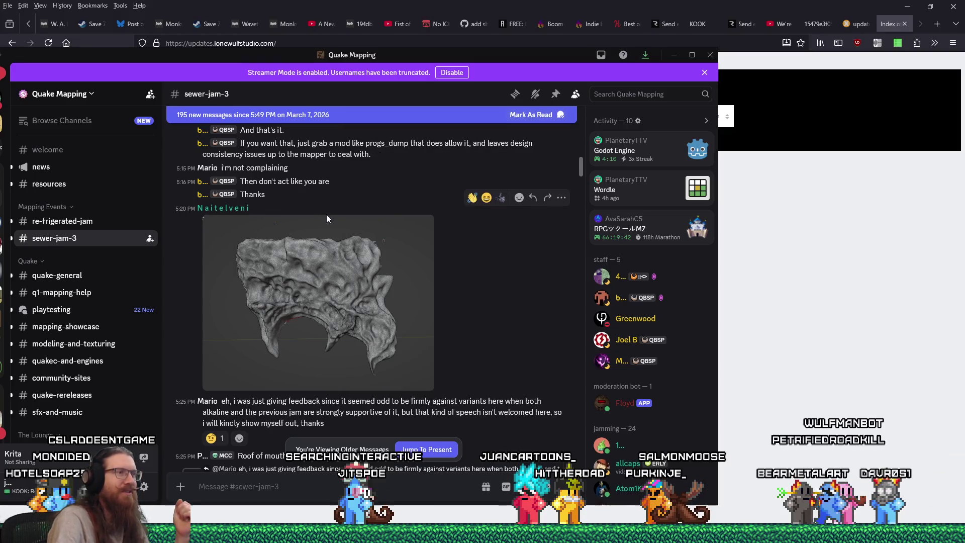
click(328, 235)
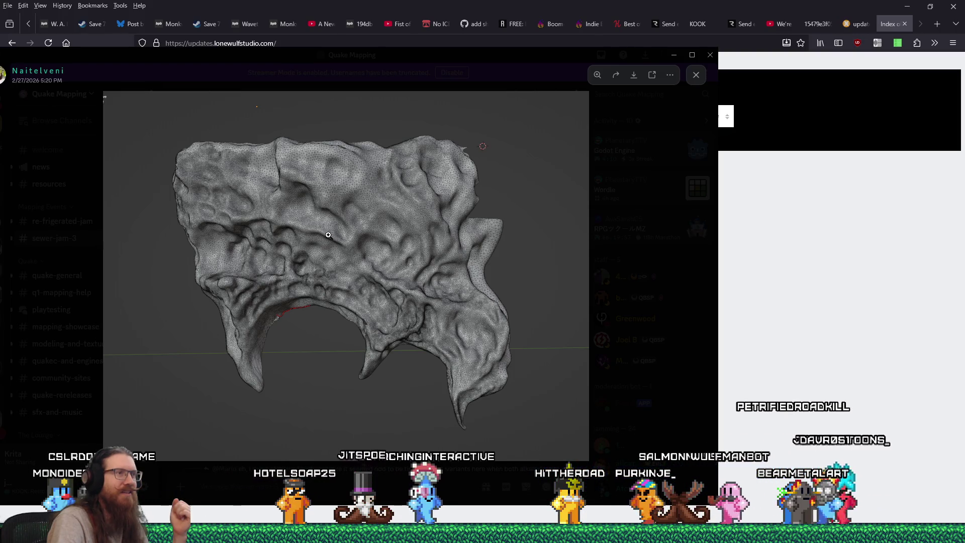
click(621, 185)
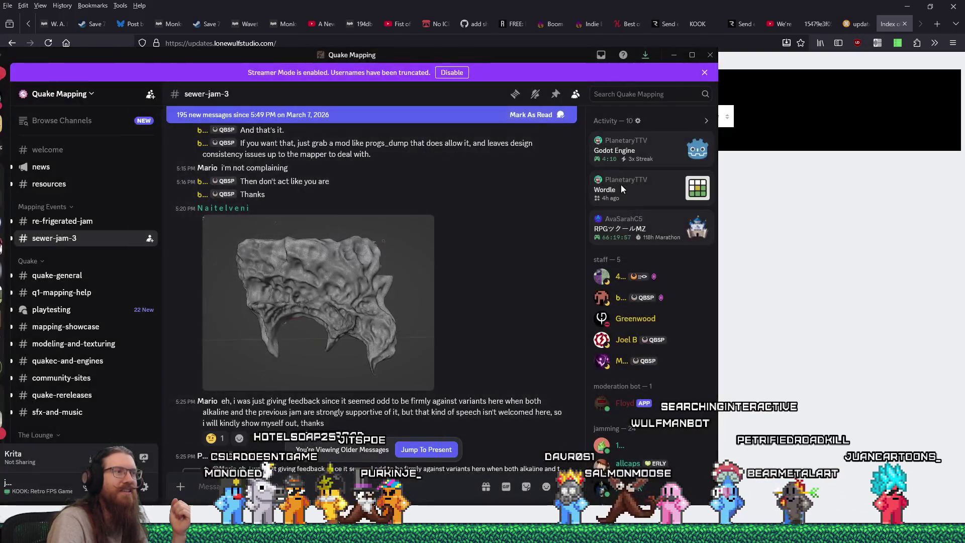
scroll(420, 359, down, 10)
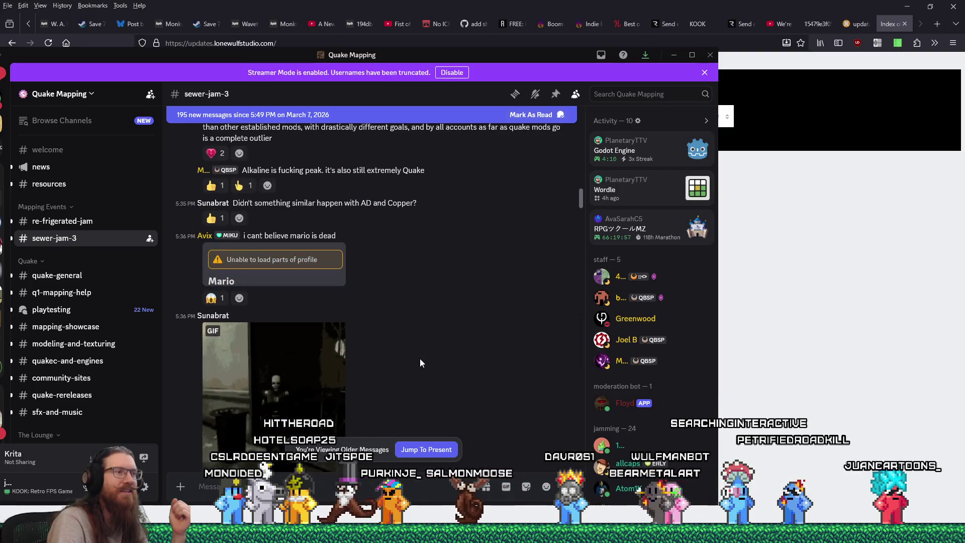
scroll(421, 358, down, 5)
click(363, 328)
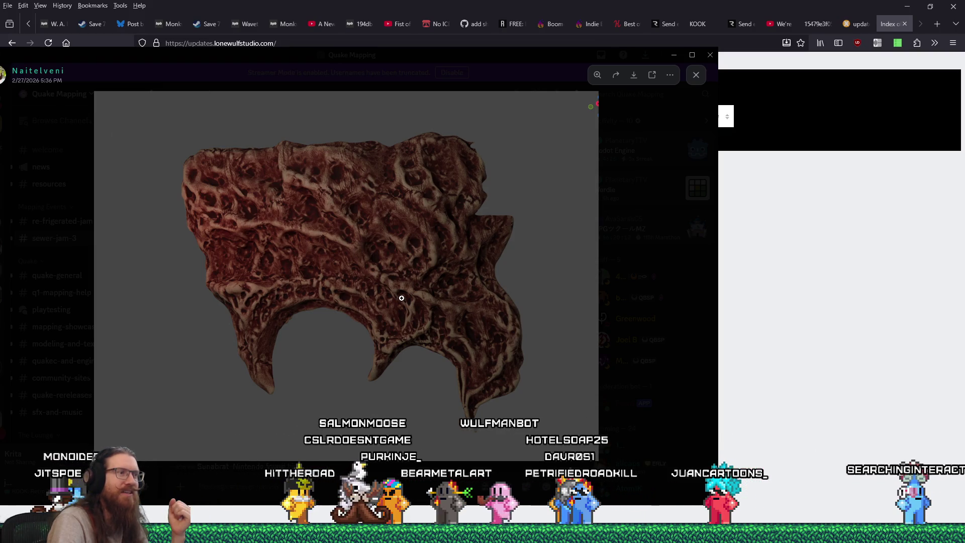
click(628, 272)
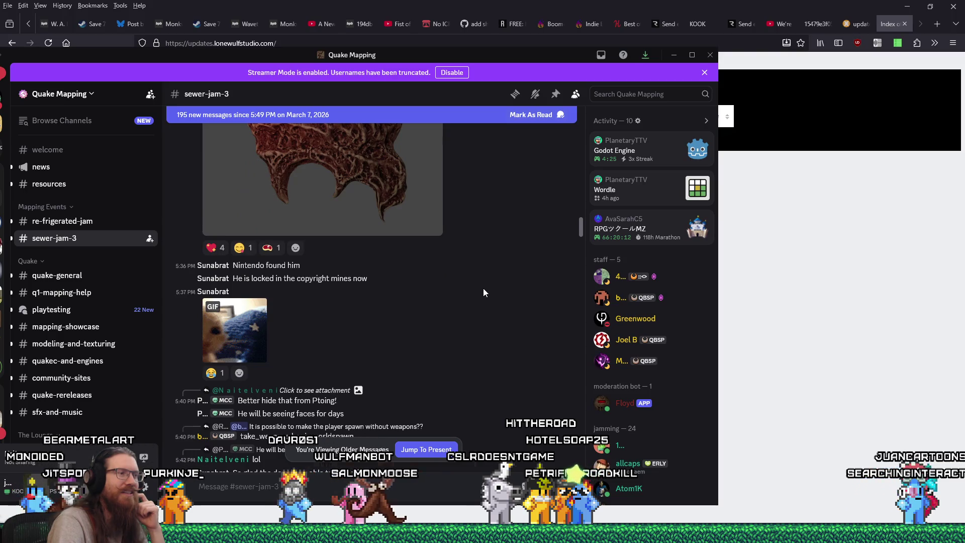
scroll(484, 292, down, 4)
scroll(484, 288, down, 2)
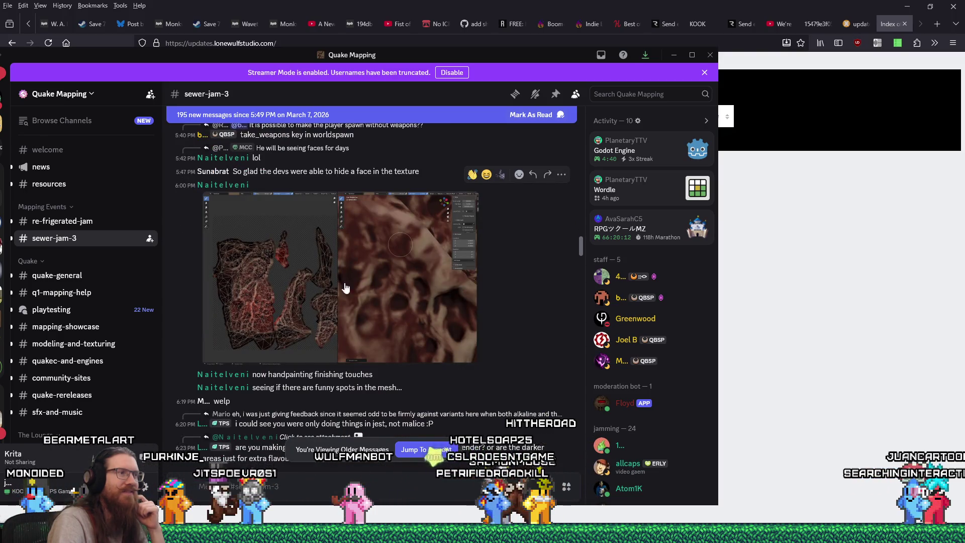
click(306, 272)
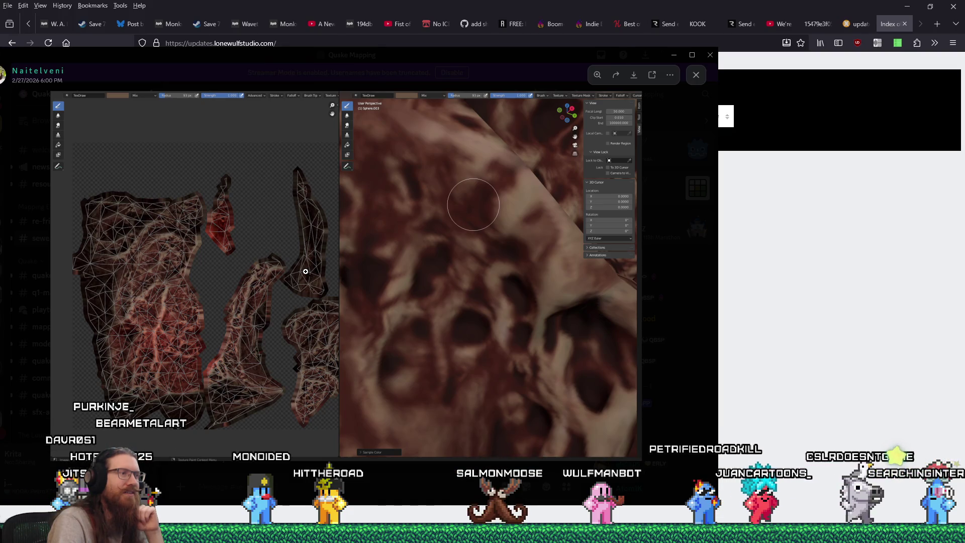
click(664, 342)
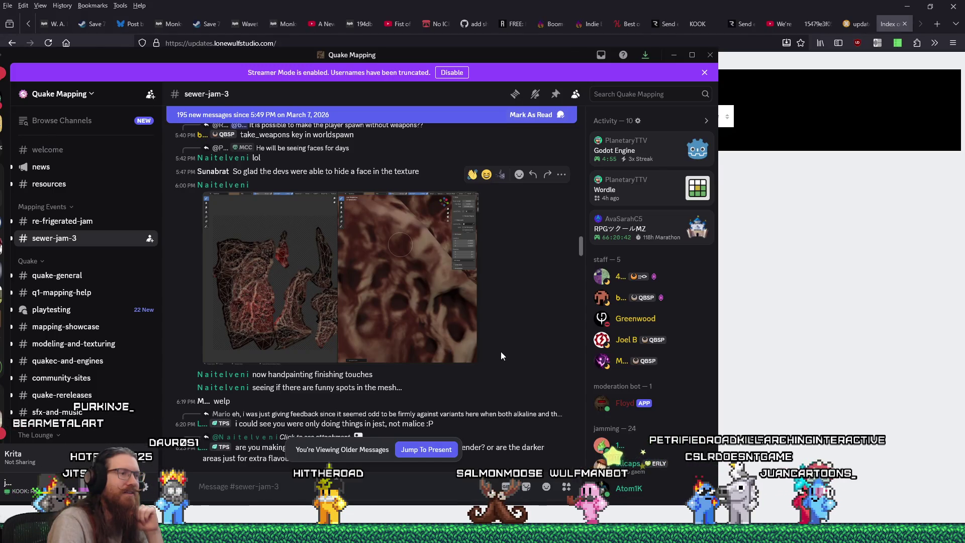
scroll(501, 352, down, 2)
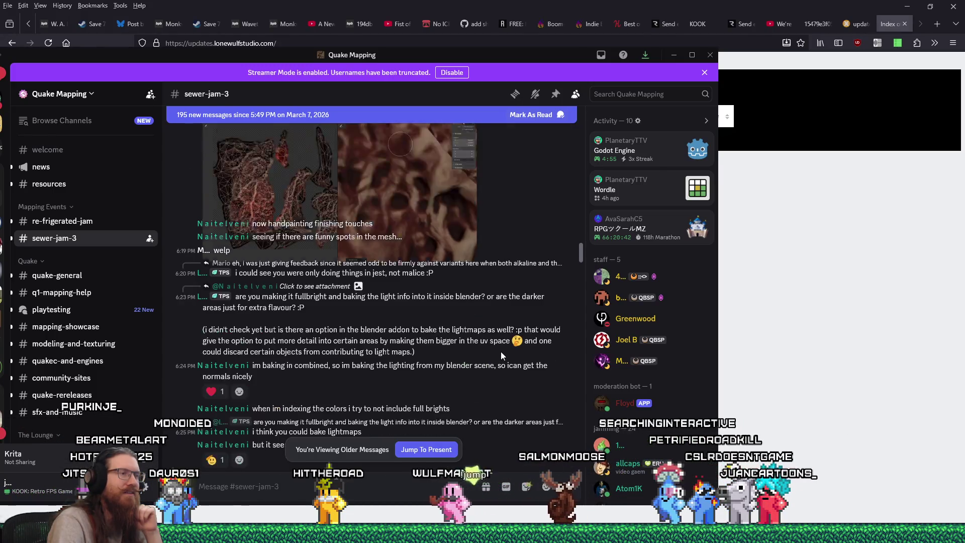
scroll(500, 354, down, 10)
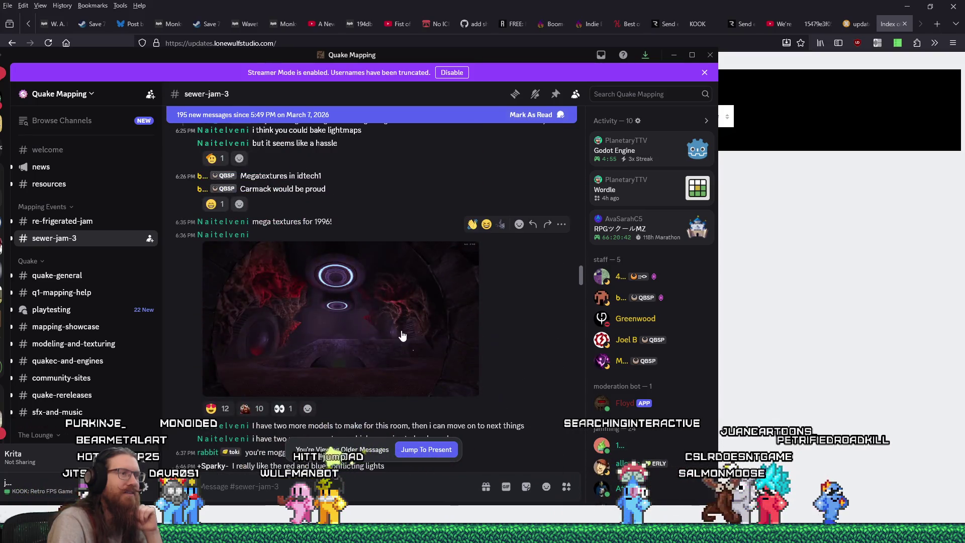
click(405, 335)
click(397, 329)
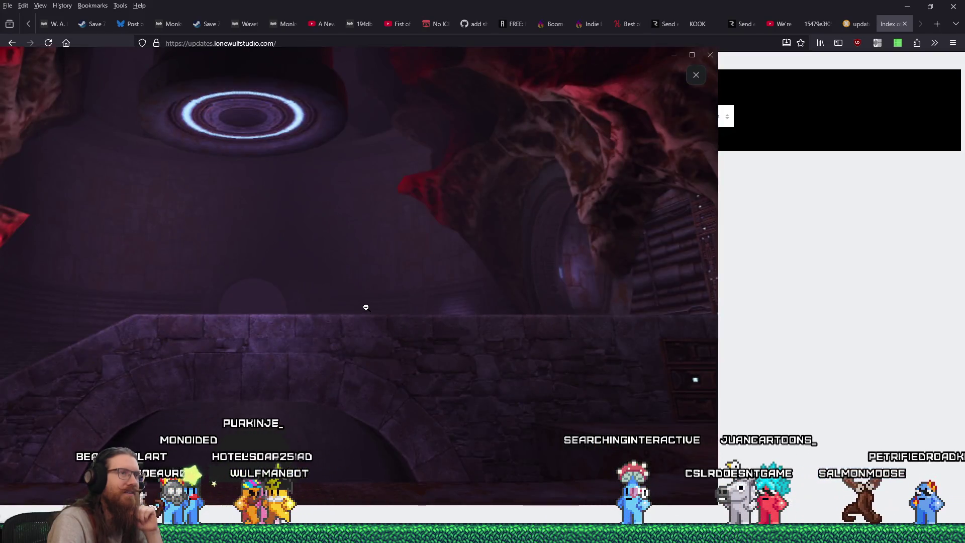
click(252, 226)
click(142, 181)
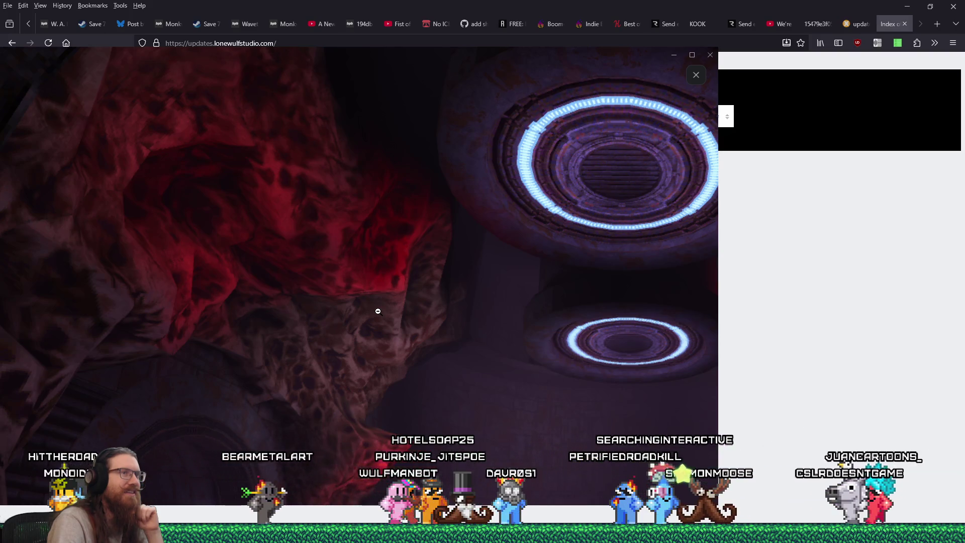
click(190, 263)
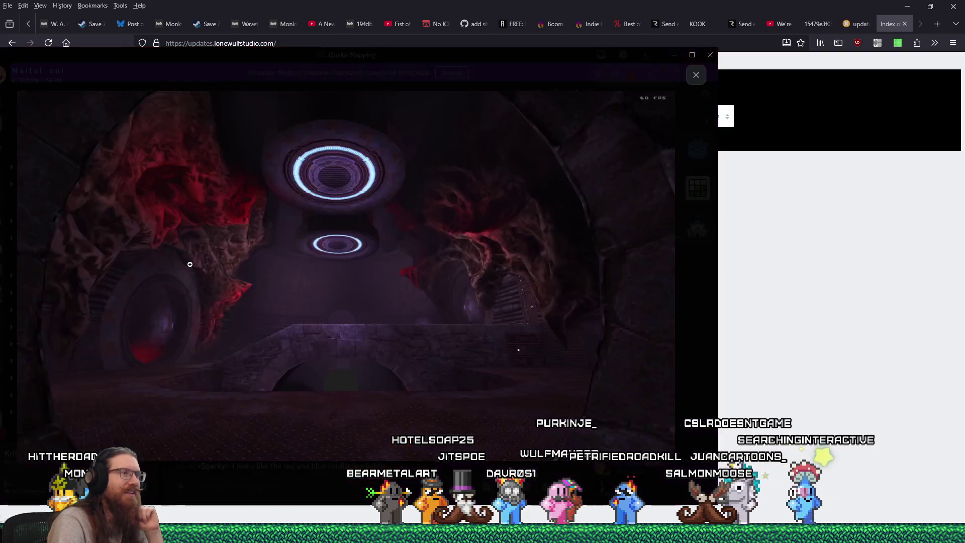
click(535, 272)
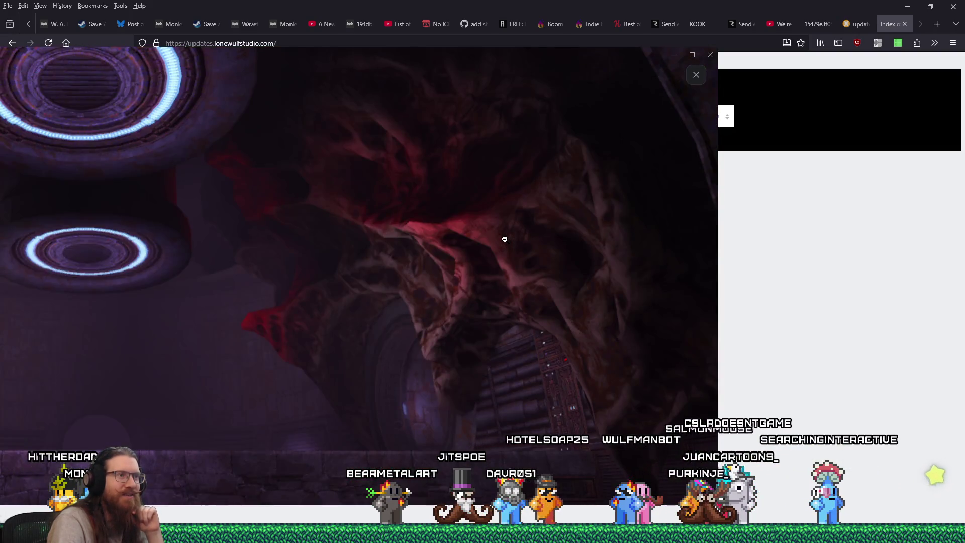
click(450, 253)
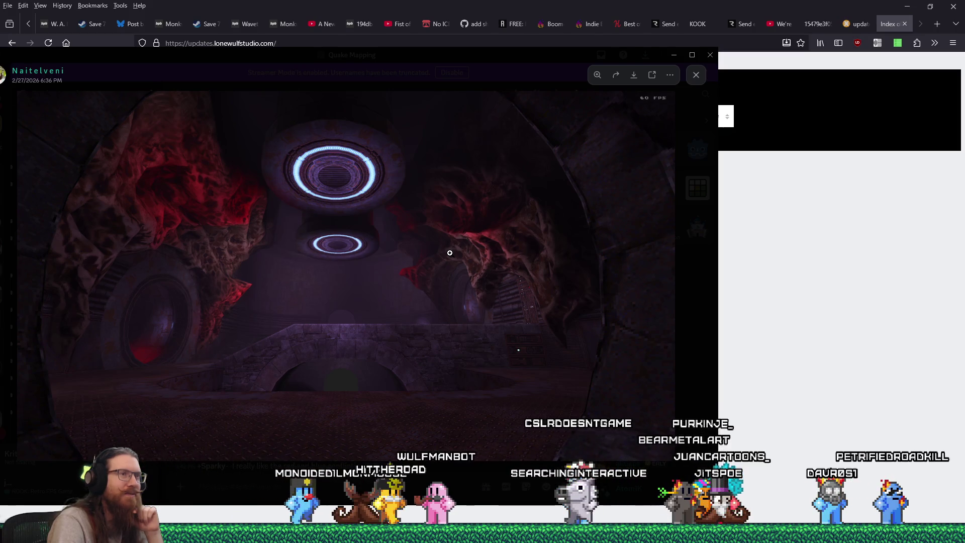
click(690, 81)
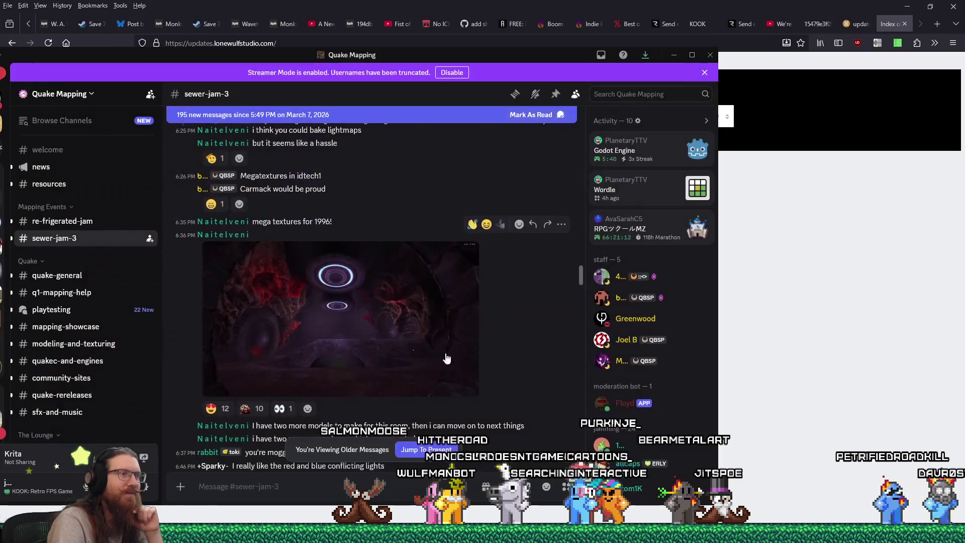
Find the 'floor texture is ready' post in sewer-jam-3 and enlarge its fleshy terrain render
scroll(444, 373, down, 10)
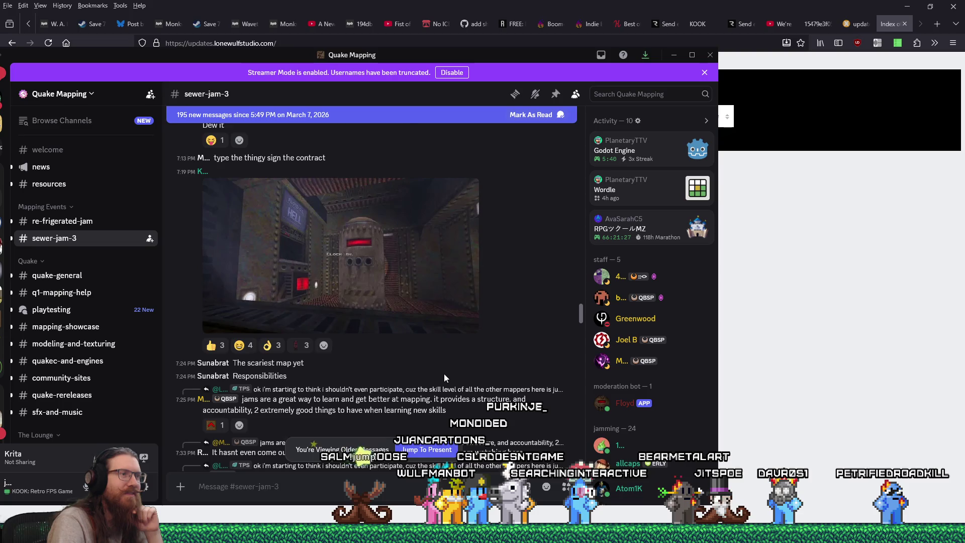
scroll(444, 373, down, 10)
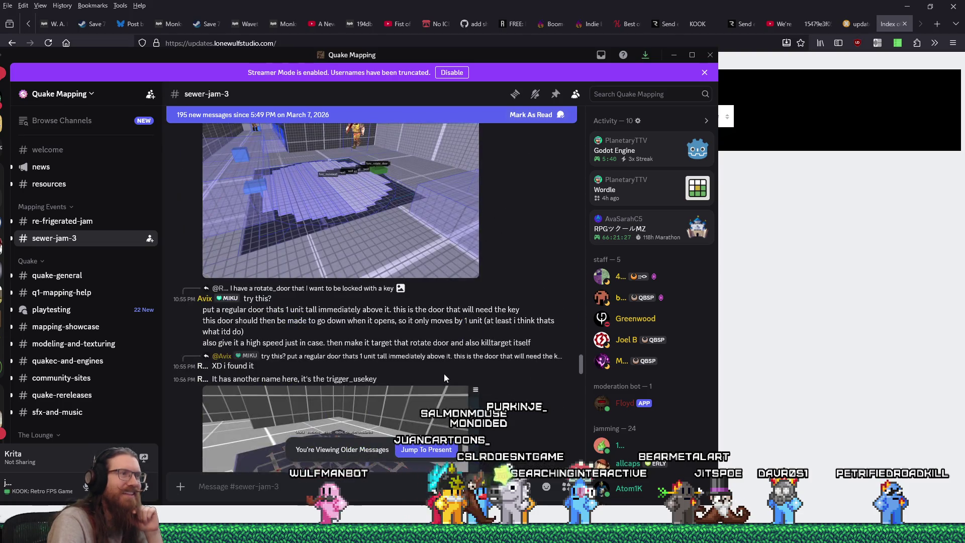
scroll(445, 373, down, 10)
scroll(442, 374, up, 8)
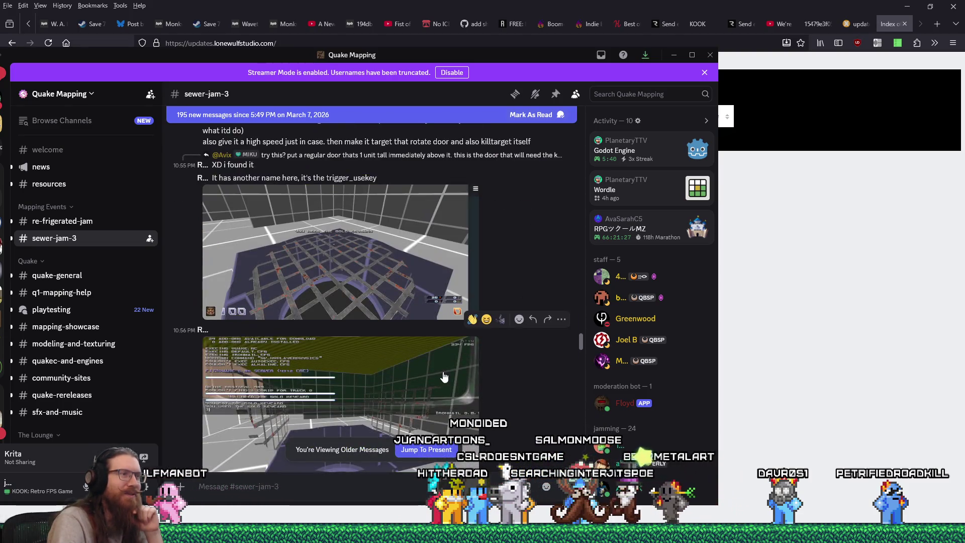
scroll(443, 376, down, 15)
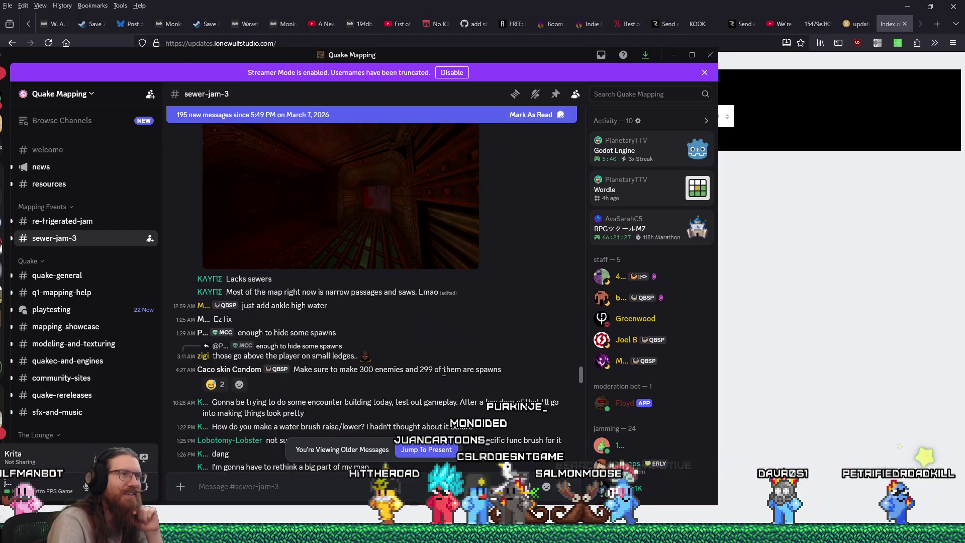
scroll(443, 372, down, 5)
scroll(444, 374, down, 5)
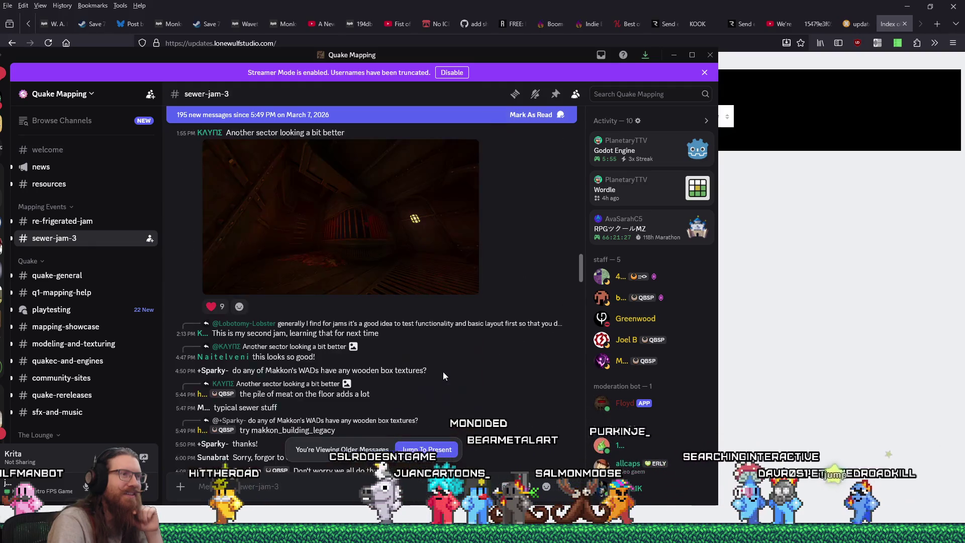
scroll(443, 374, down, 15)
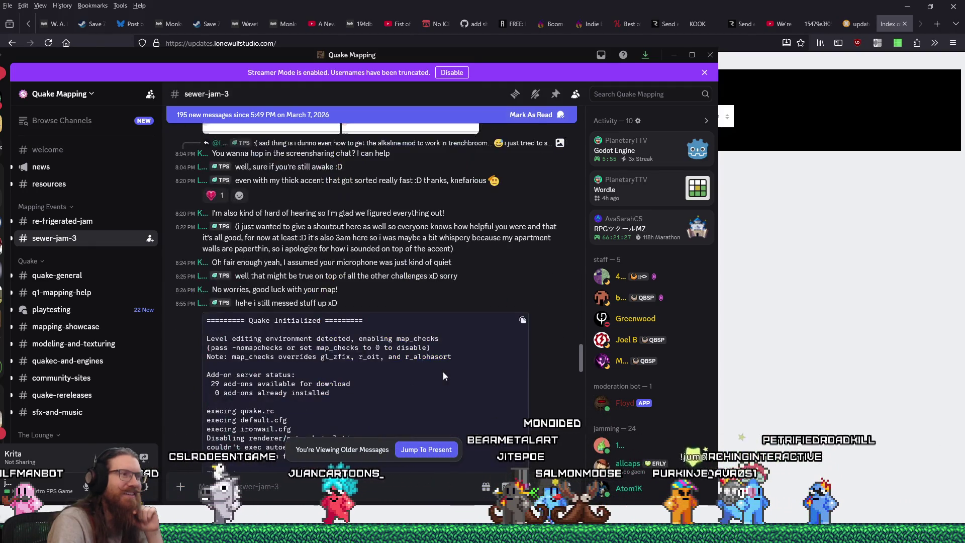
scroll(443, 376, down, 20)
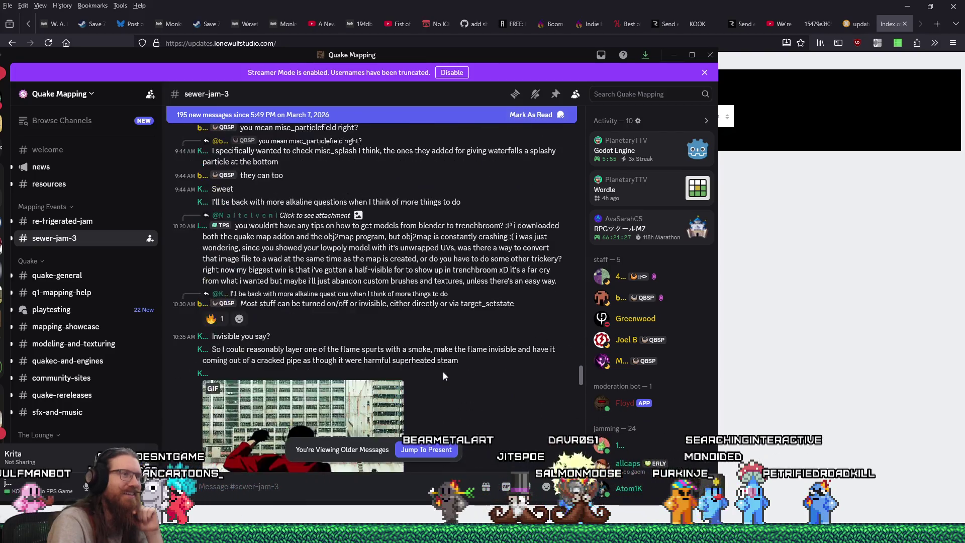
scroll(444, 375, down, 20)
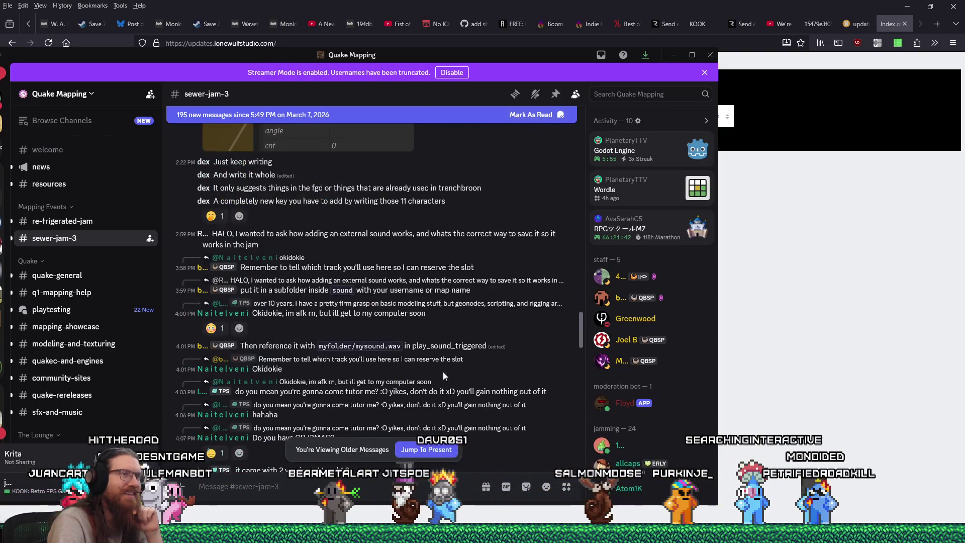
scroll(443, 375, down, 15)
scroll(448, 375, down, 10)
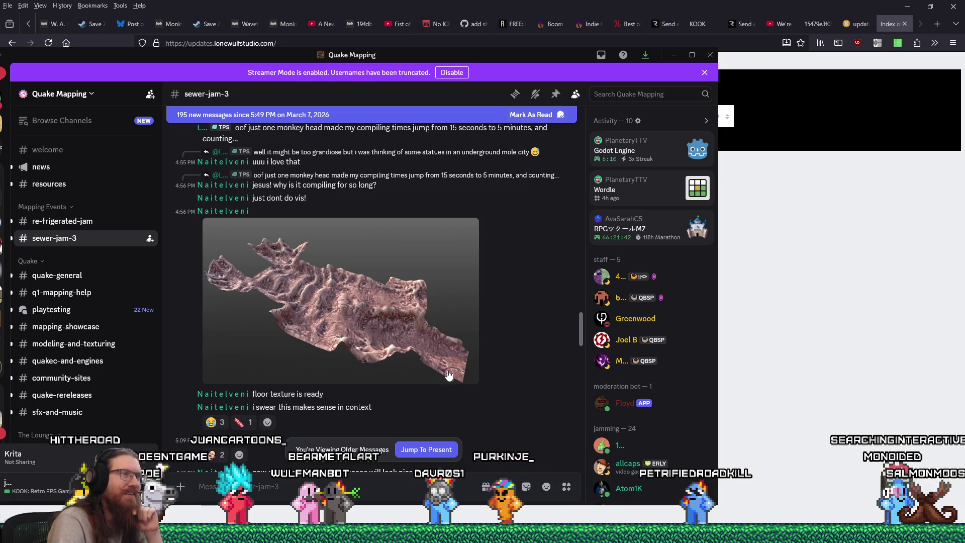
click(364, 316)
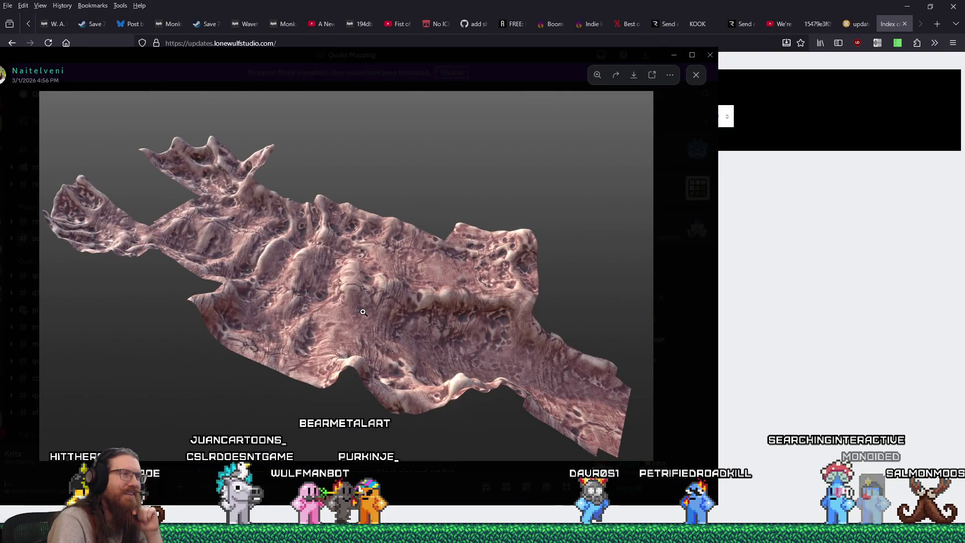
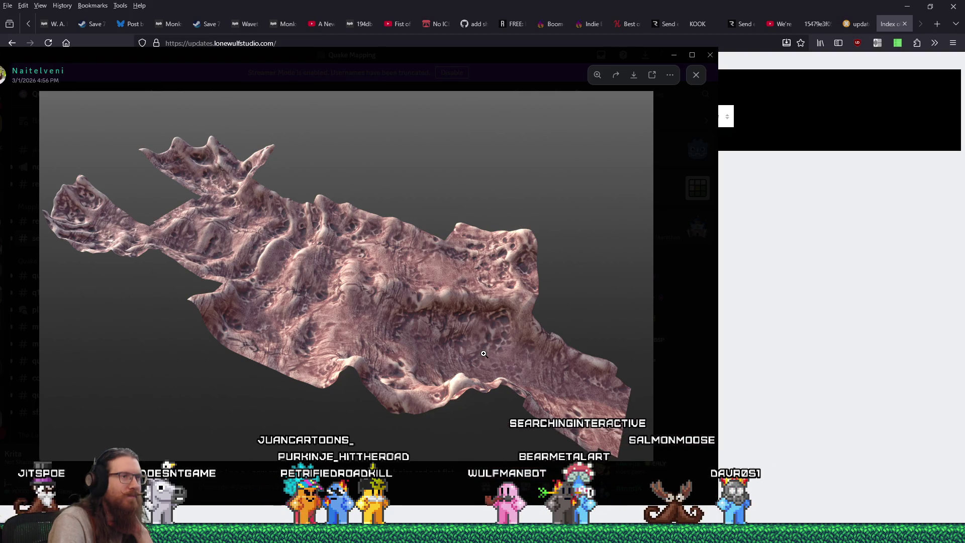
Open the terrain render image from the Discord message in a new browser tab
right_click(404, 255)
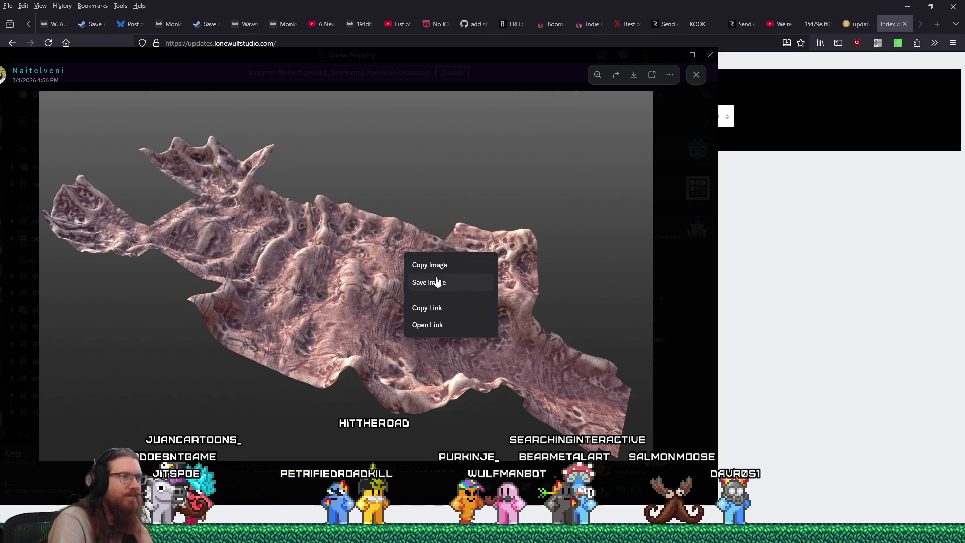
click(653, 74)
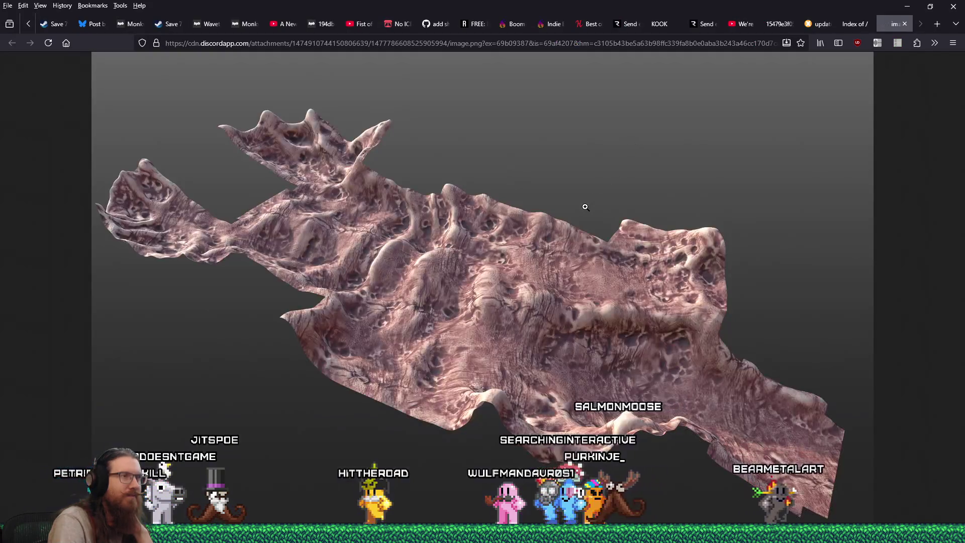
right_click(587, 209)
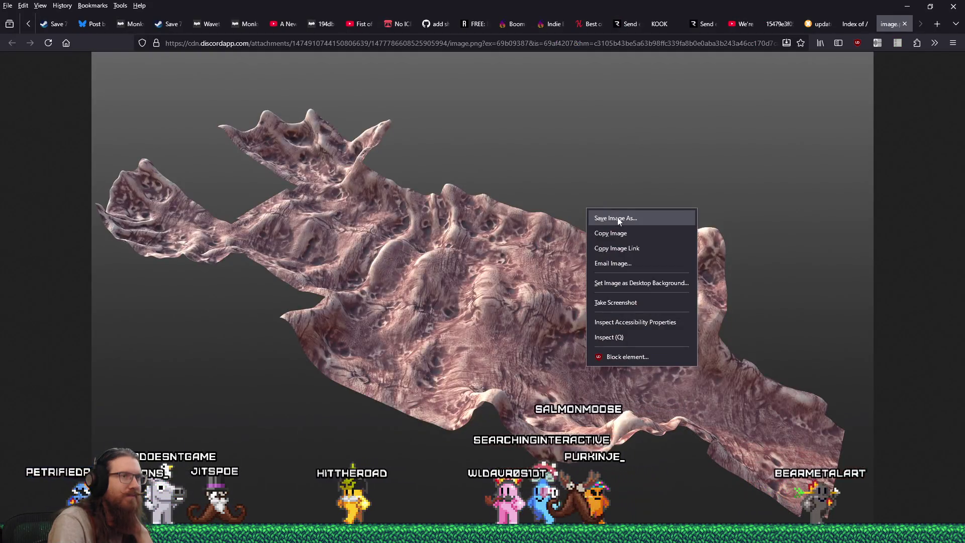
Copy the image's numeric attachment id from the Firefox address bar
click(637, 223)
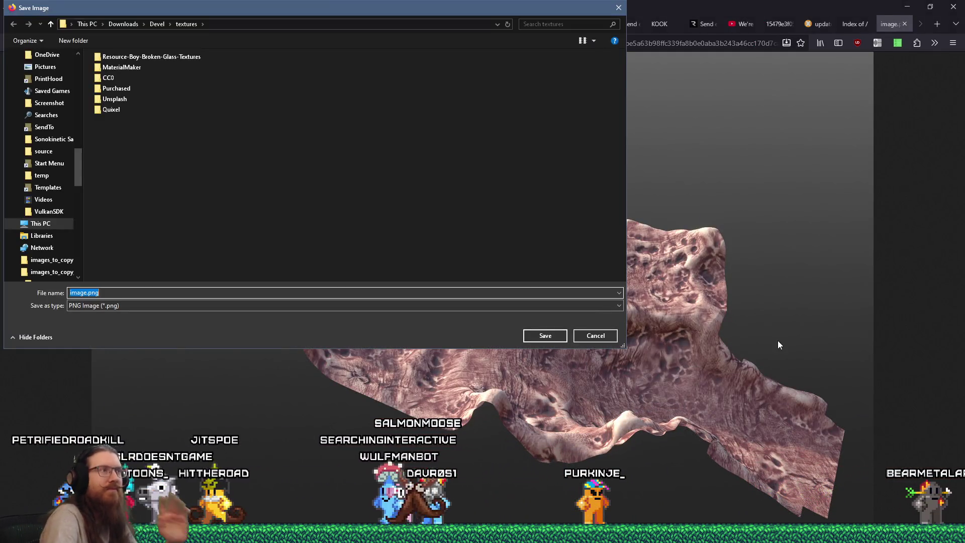
key(Return)
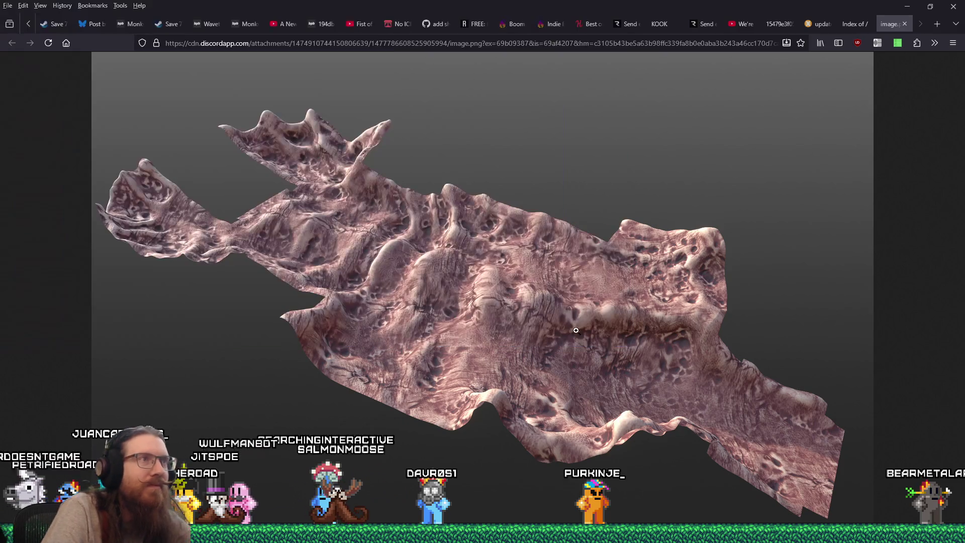
click(672, 38)
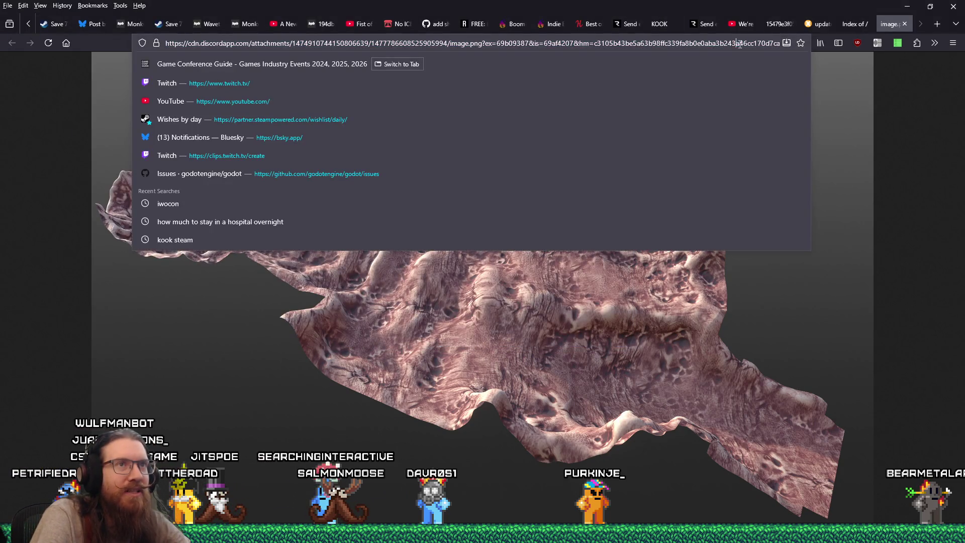
click(539, 44)
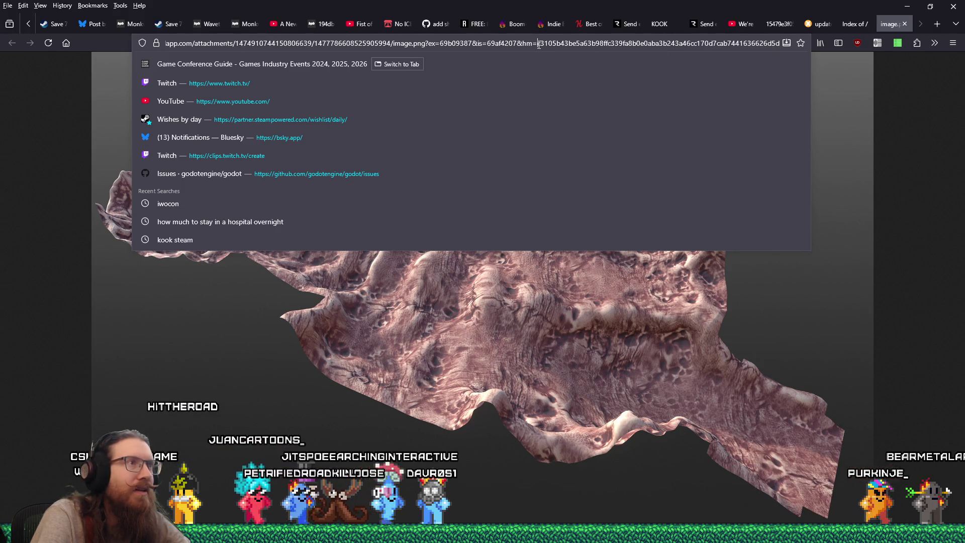
double_click(321, 44)
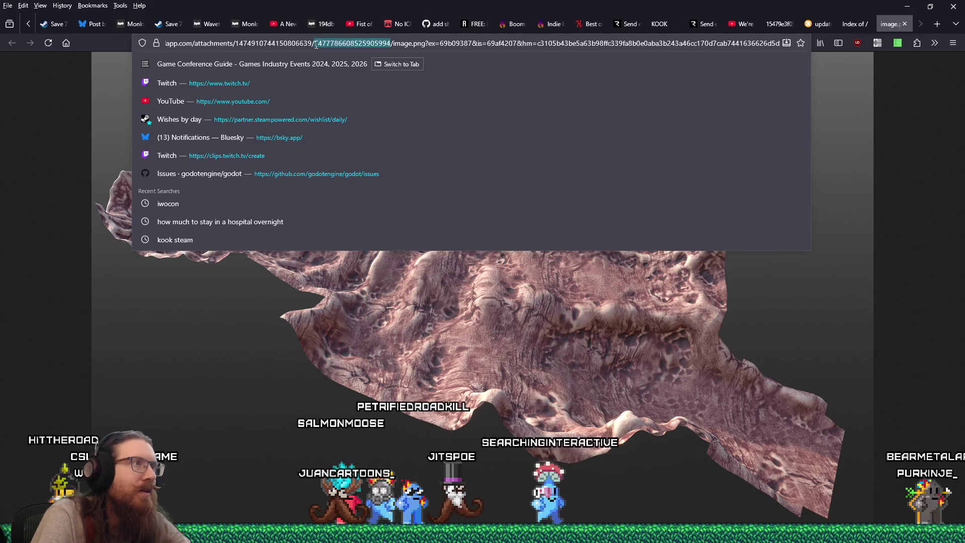
right_click(320, 44)
click(342, 96)
Save the image as e:\images\inspiration\quakelike\levels\organic\<id> and close the tab
right_click(429, 132)
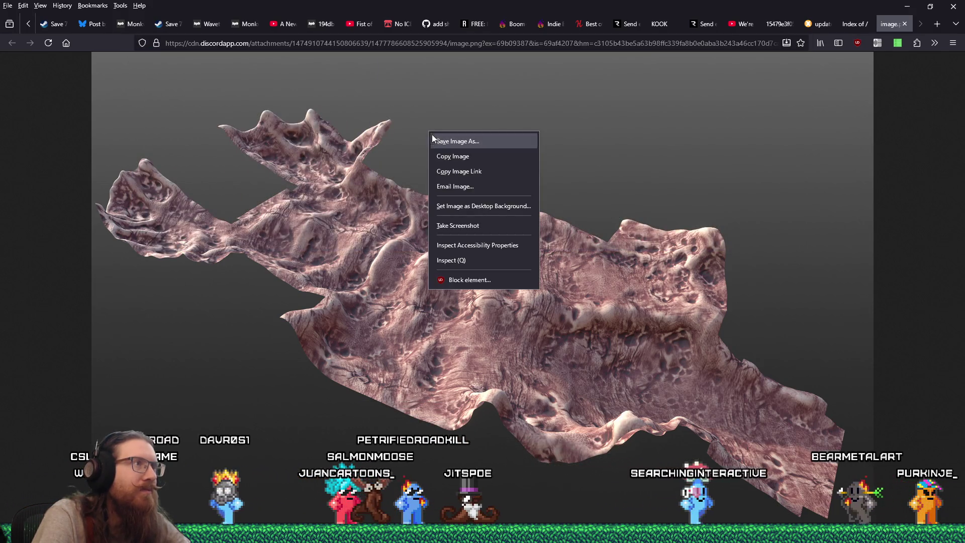
click(502, 146)
text(e:\i)
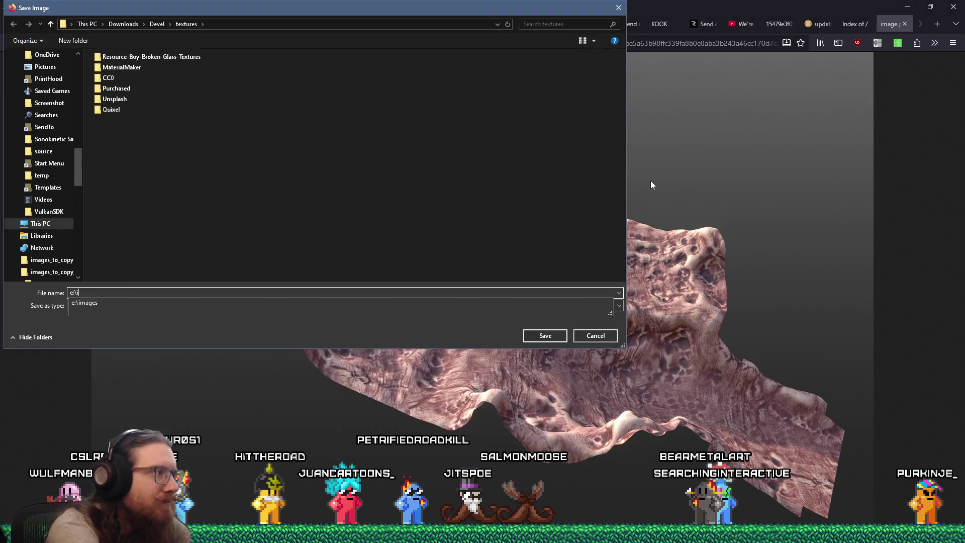
text(mages\inspirat)
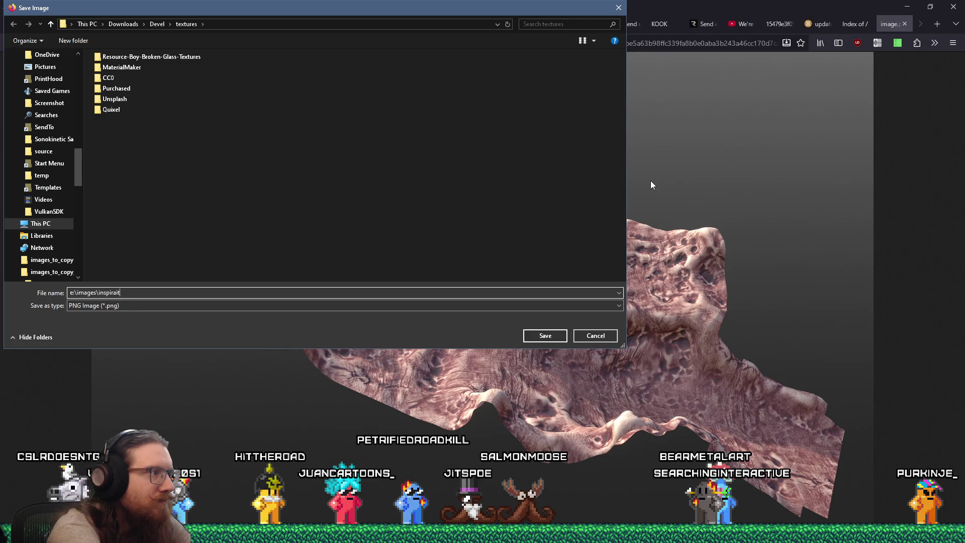
text(ion\qqu)
key(BackSpace)
key(BackSpace)
text(uakelike\levels)
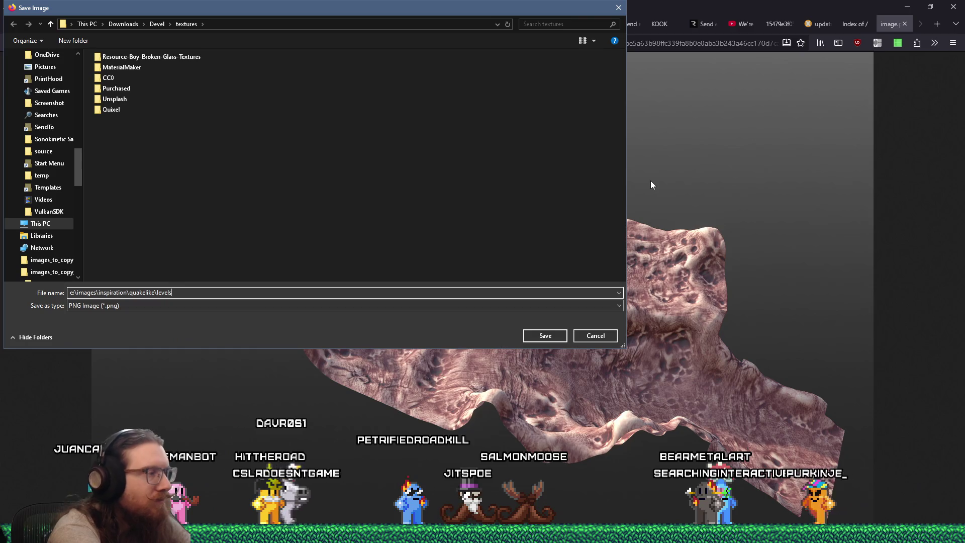
text(\)
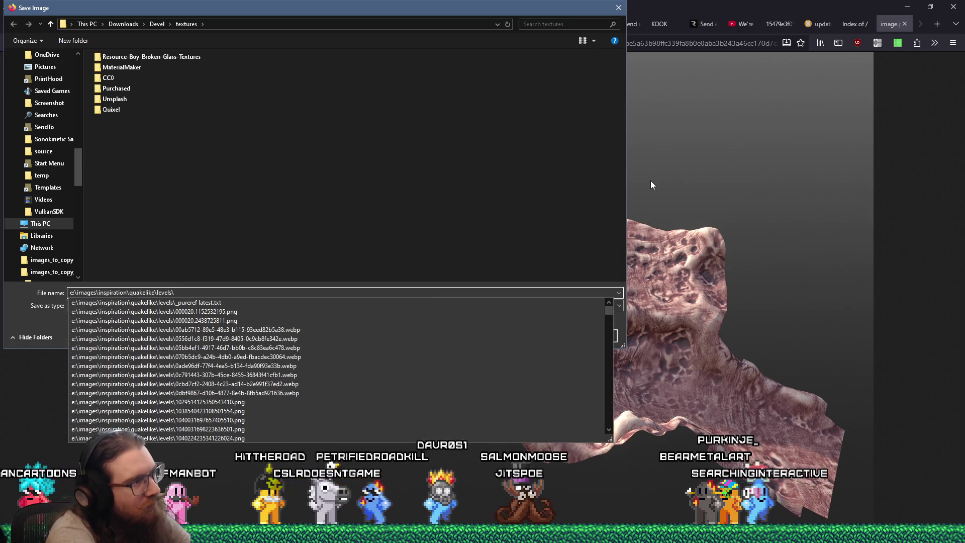
text(organic\)
key(ctrl+v)
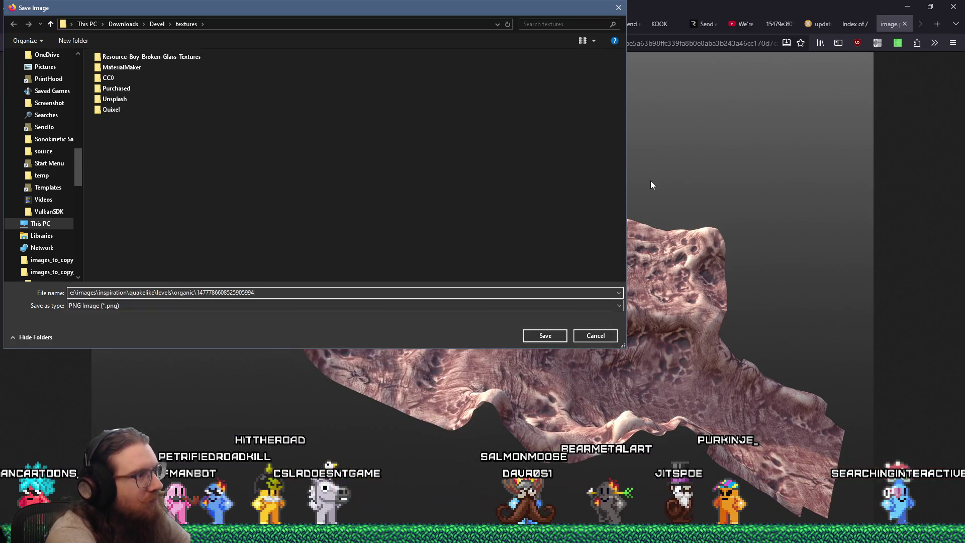
key(Return)
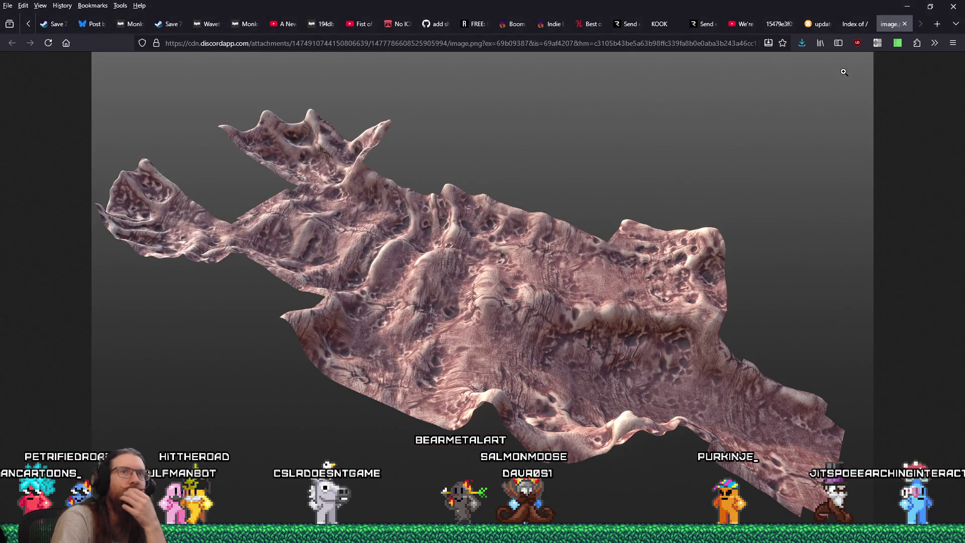
click(904, 24)
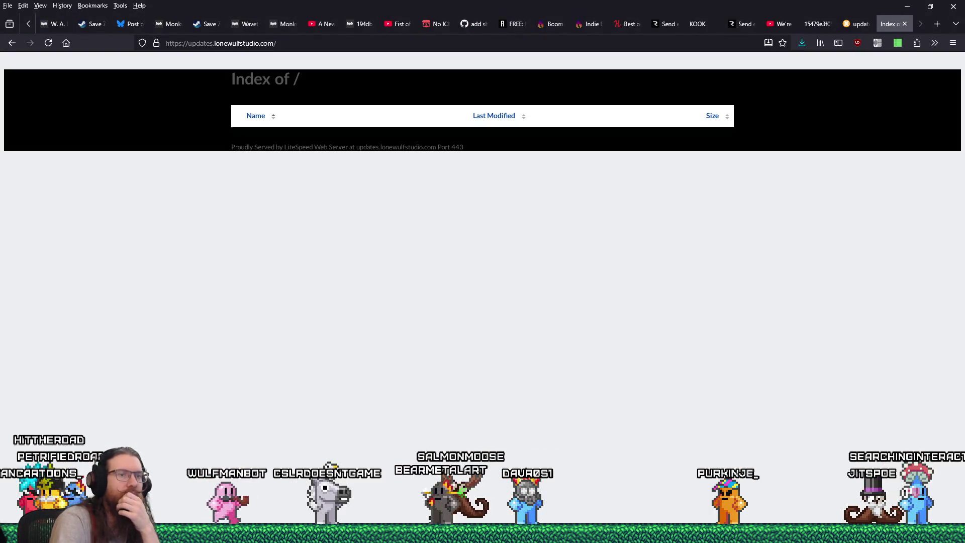
Back in Discord, scroll the sewer-jam-3 channel and enlarge the 'Ready for baking' image
mouse_move(790, 533)
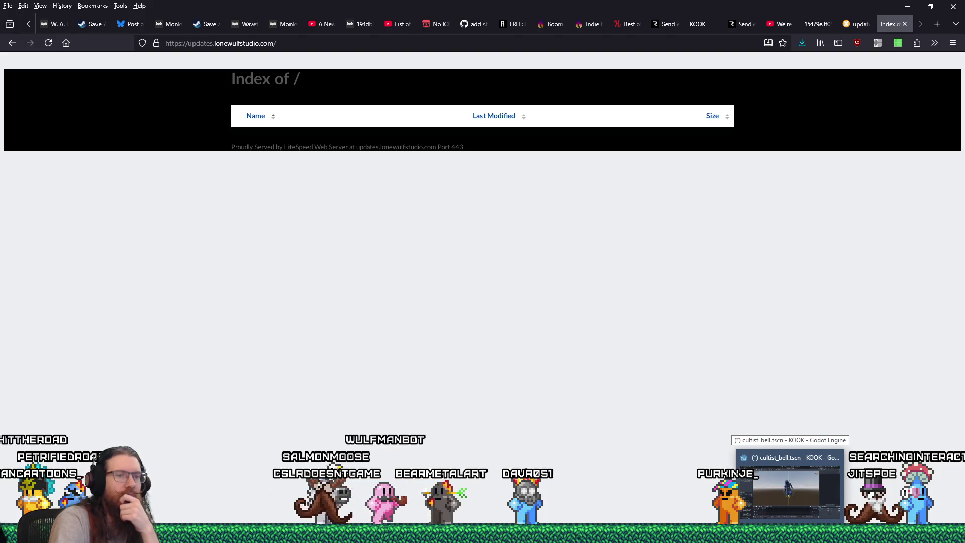
click(546, 533)
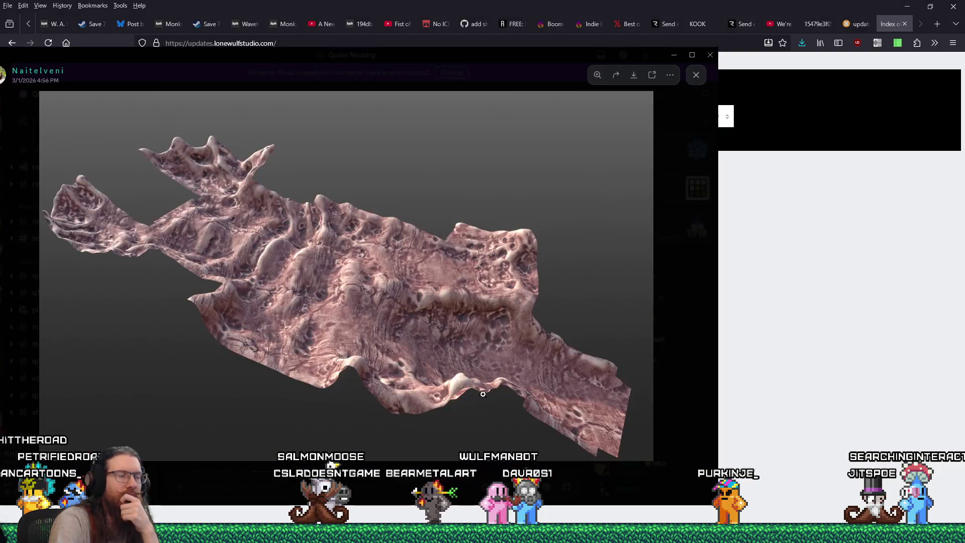
click(418, 482)
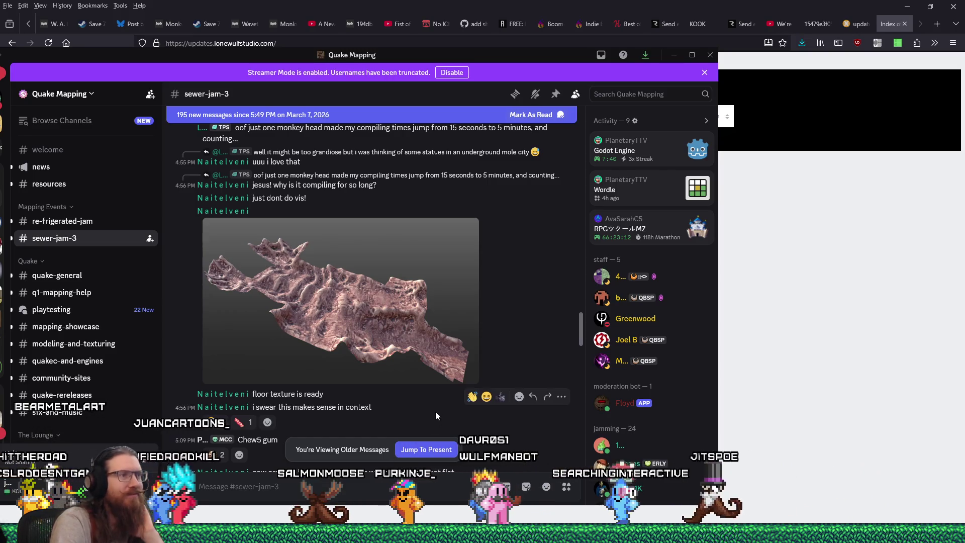
scroll(442, 382, down, 5)
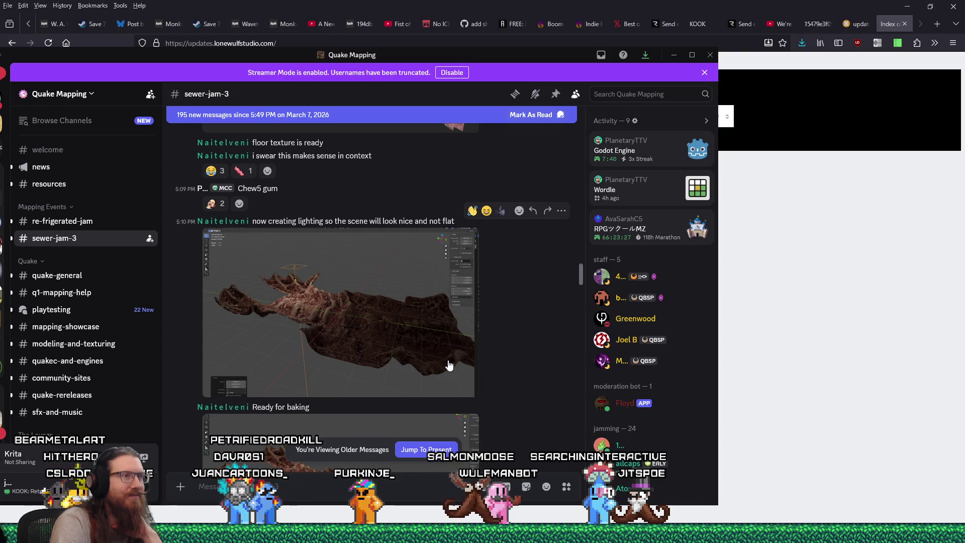
scroll(449, 365, up, 3)
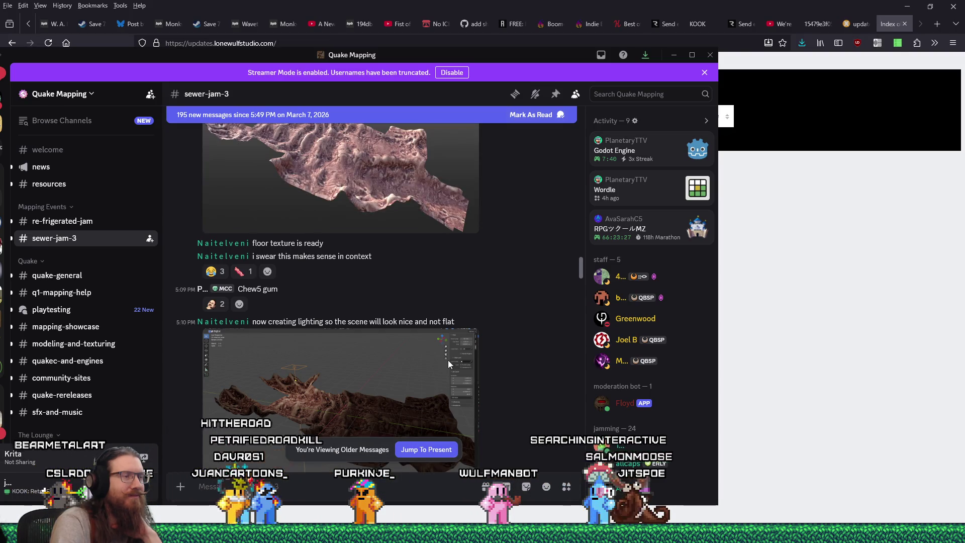
scroll(449, 365, down, 5)
scroll(449, 366, down, 3)
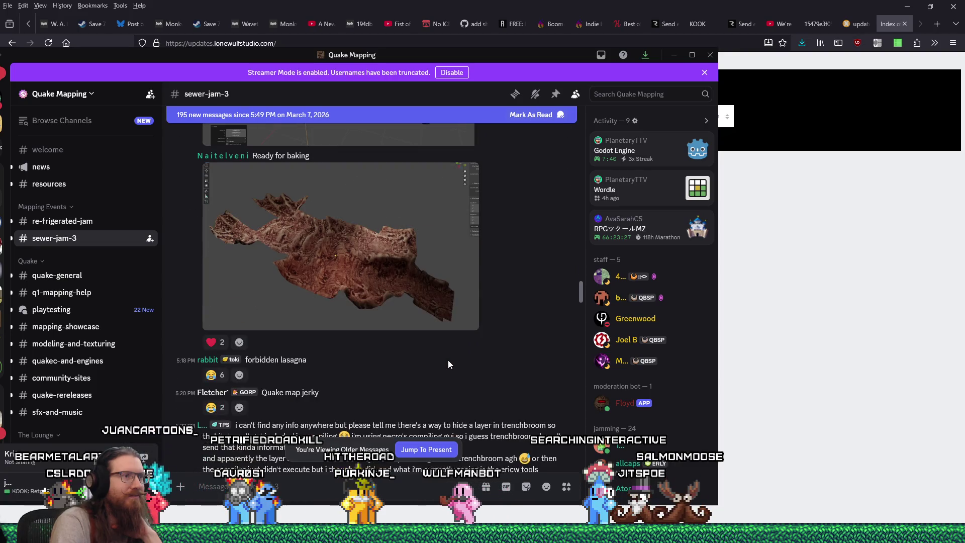
scroll(448, 365, up, 2)
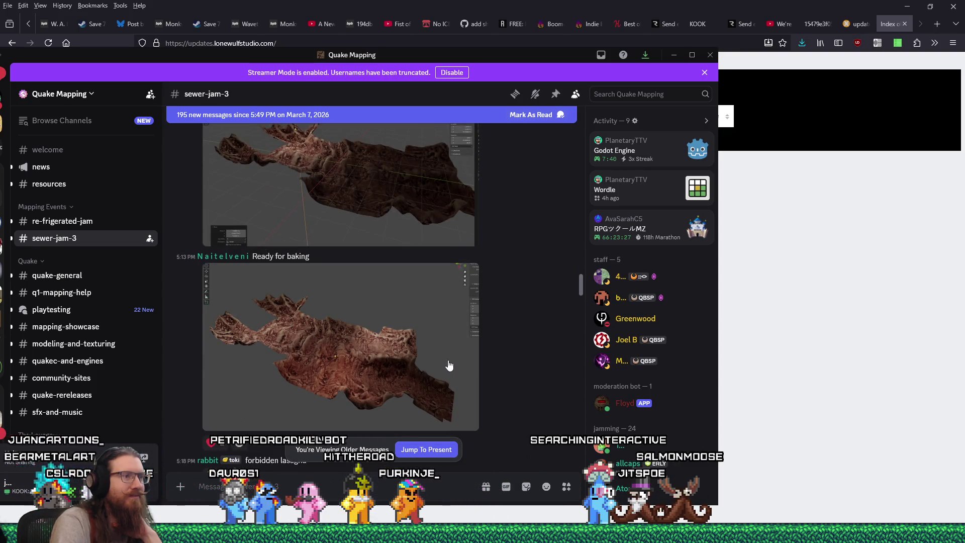
scroll(449, 366, down, 3)
scroll(370, 388, up, 8)
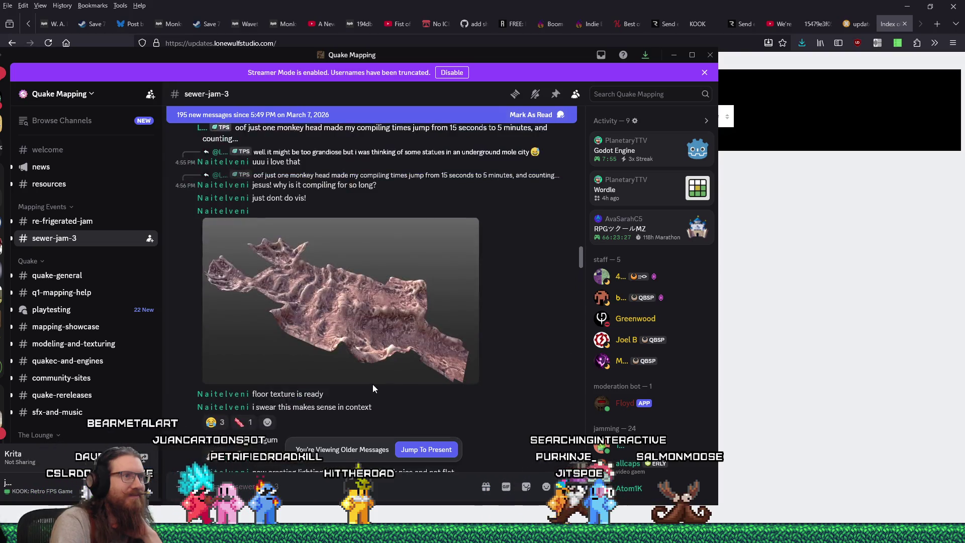
scroll(373, 355, down, 10)
click(367, 302)
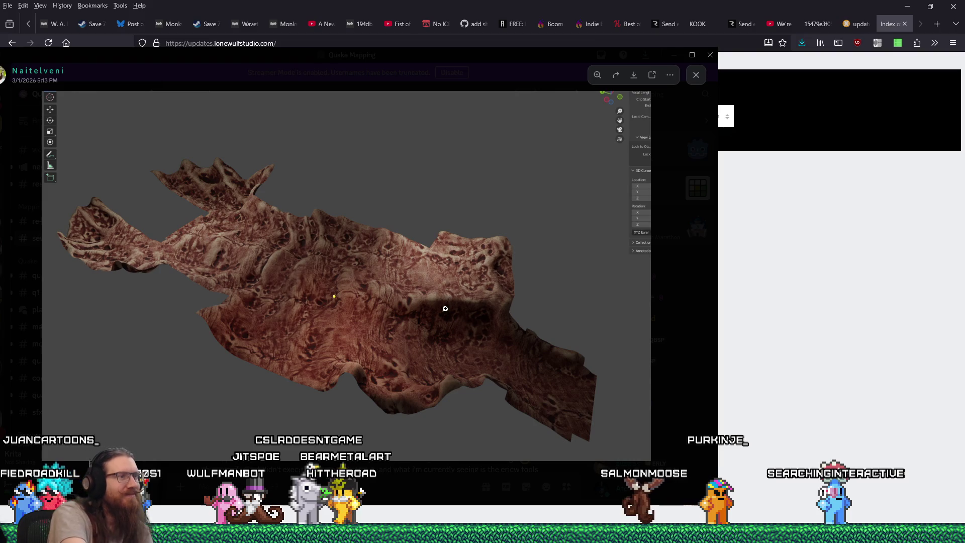
Open the low-poly baked terrain model screenshot full size instead
click(679, 326)
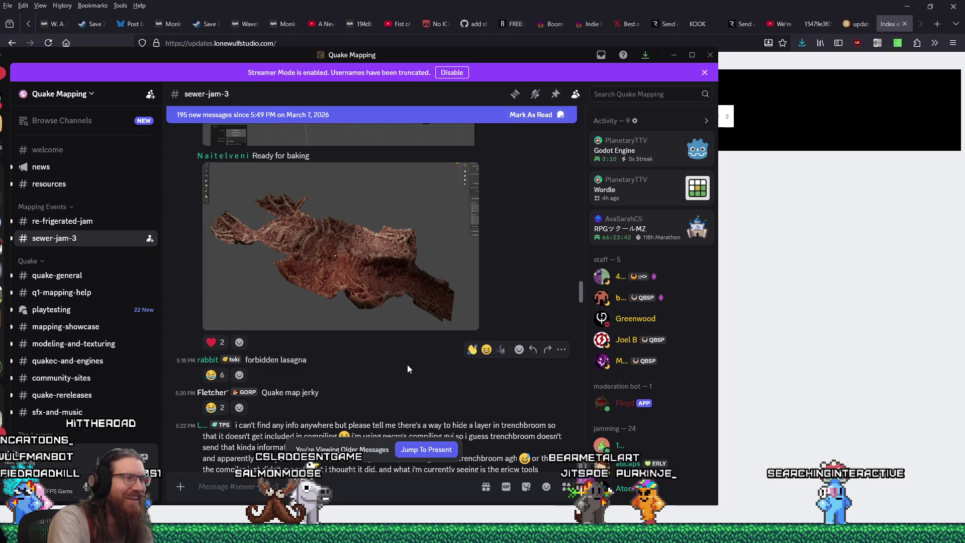
scroll(409, 367, down, 5)
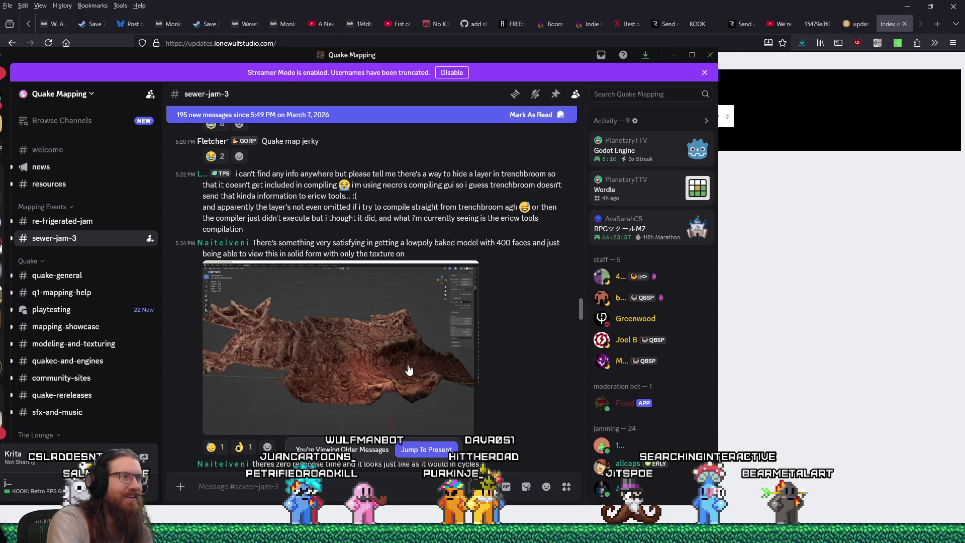
click(337, 366)
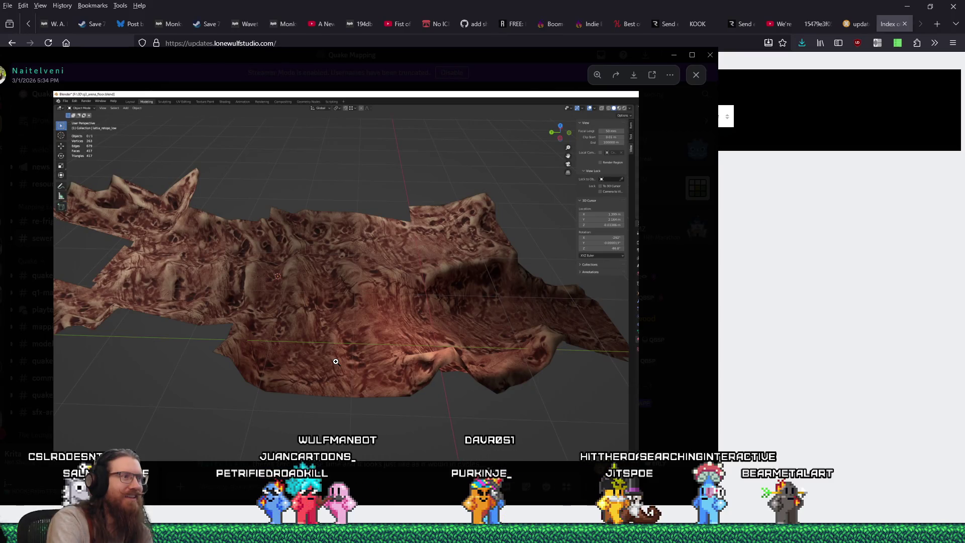
Open the model screenshot in Firefox and copy its numeric name from the address
right_click(359, 315)
click(327, 312)
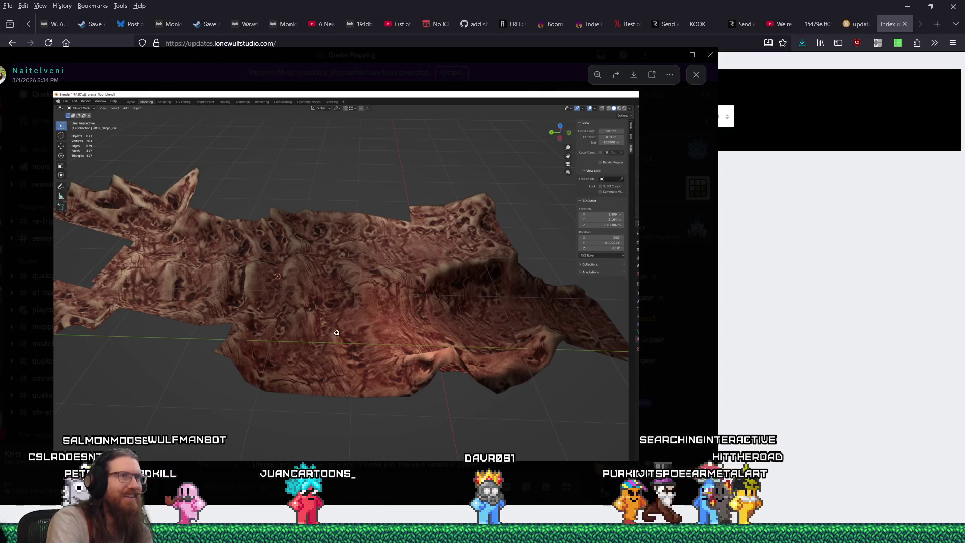
click(652, 75)
click(435, 43)
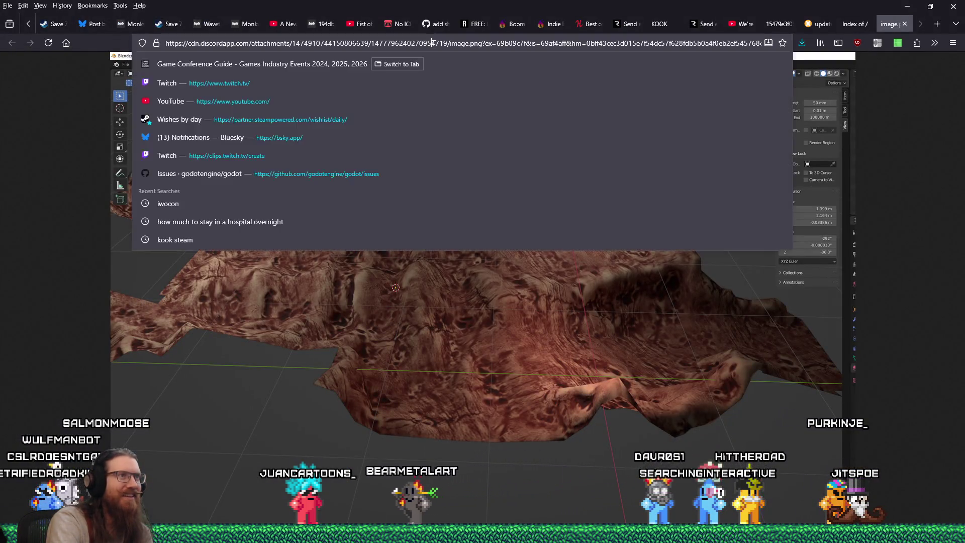
right_click(451, 45)
click(460, 104)
Save the screenshot under the copied numeric name in the organic inspiration folder
right_click(485, 195)
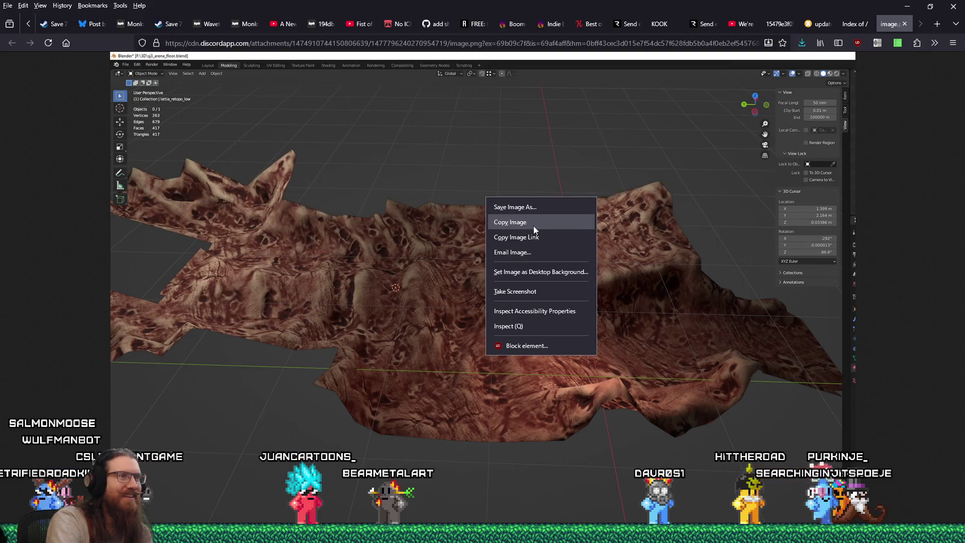
click(540, 208)
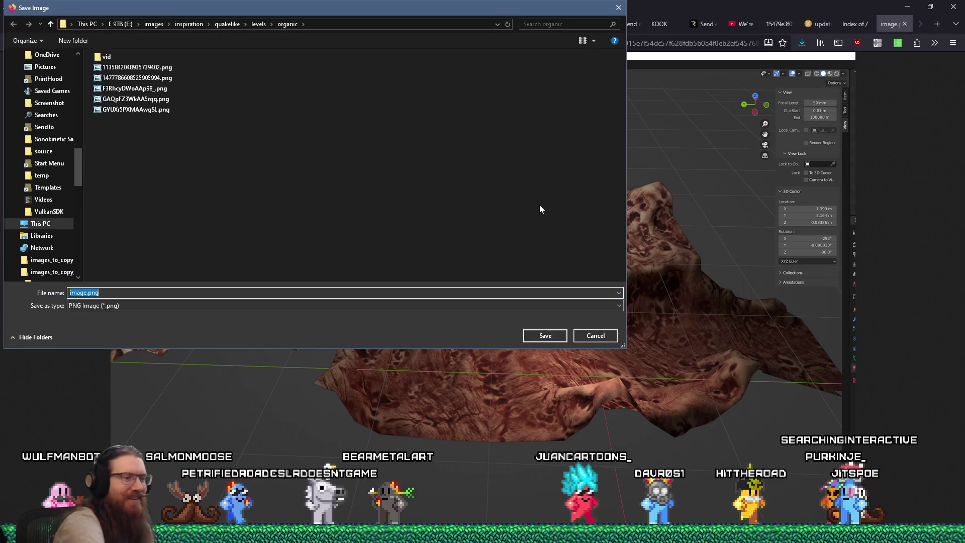
key(ctrl+v)
key(Return)
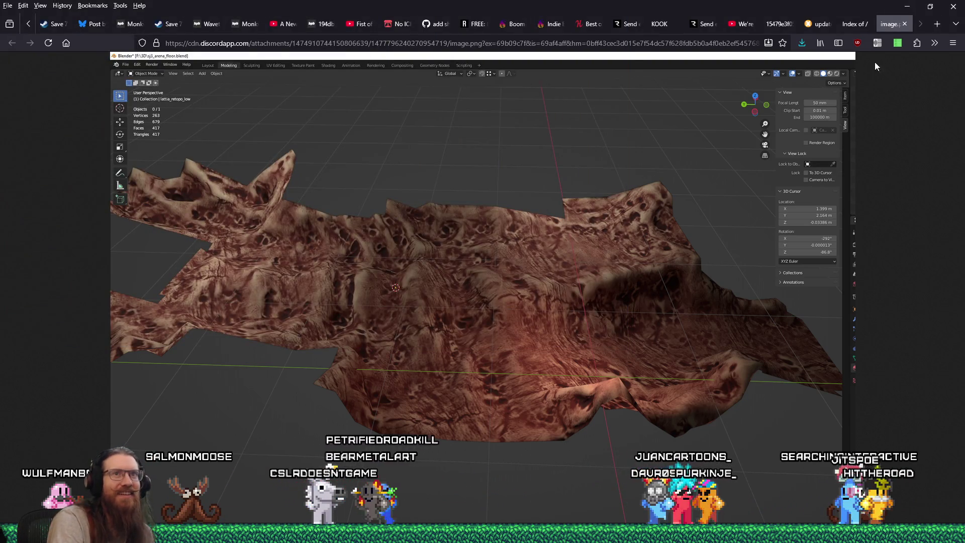
key(alt+Tab)
key(Escape)
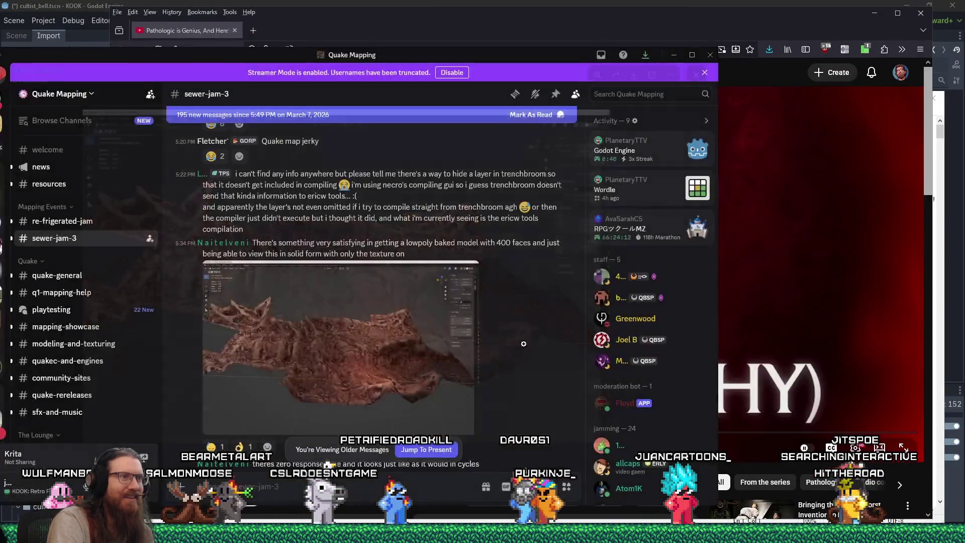
scroll(423, 370, down, 15)
scroll(423, 374, up, 3)
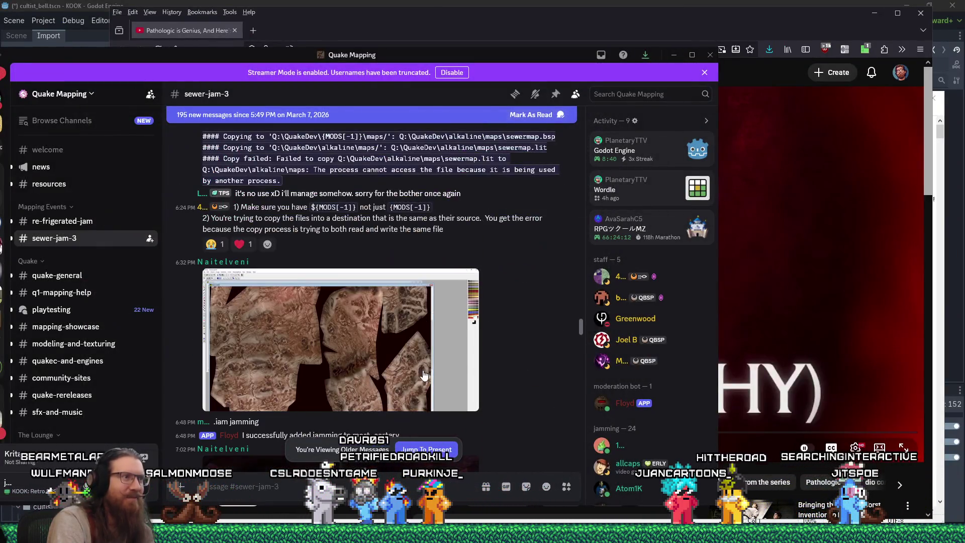
scroll(422, 373, down, 2)
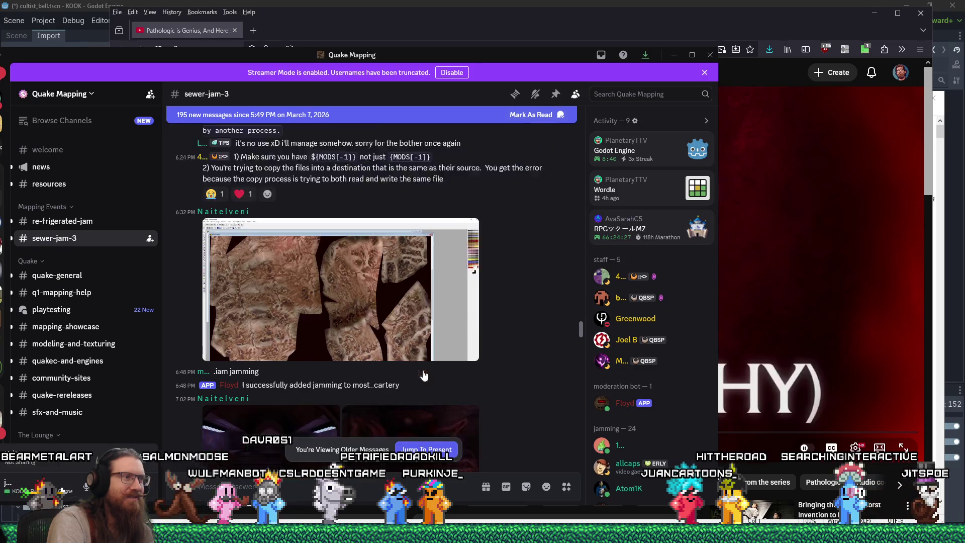
click(380, 288)
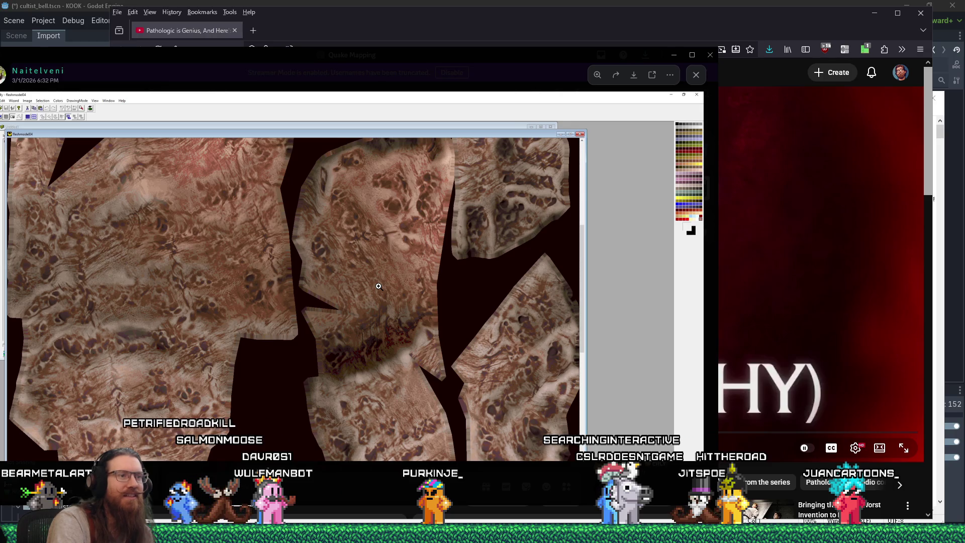
click(541, 467)
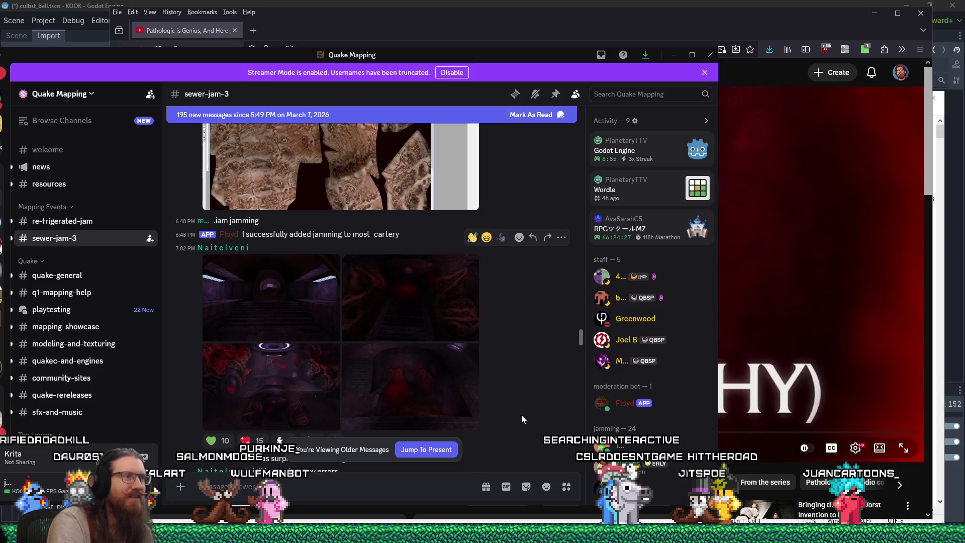
click(318, 309)
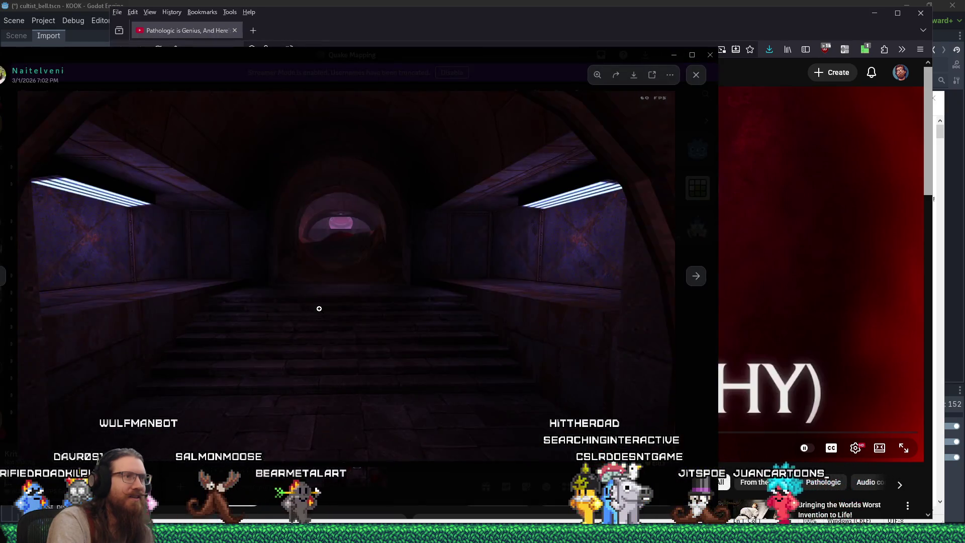
click(696, 278)
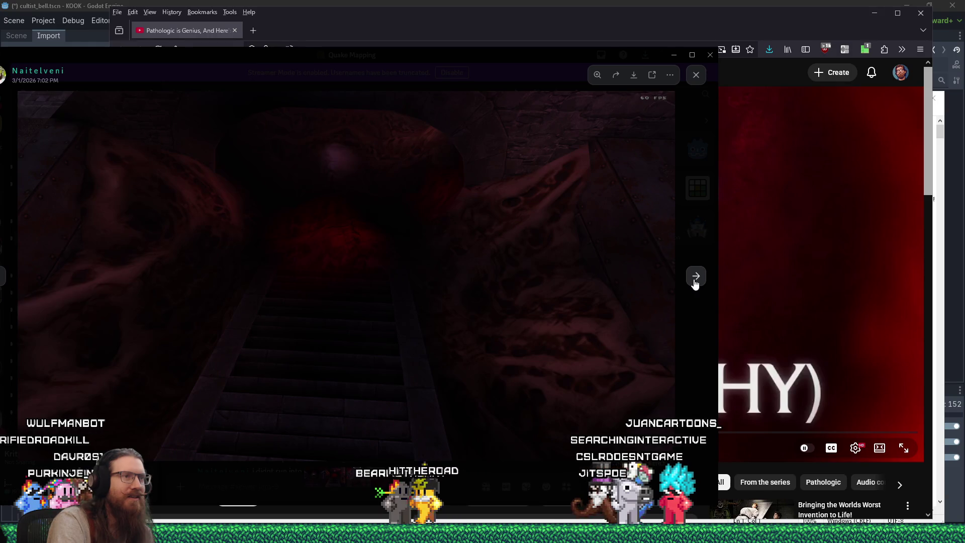
click(696, 277)
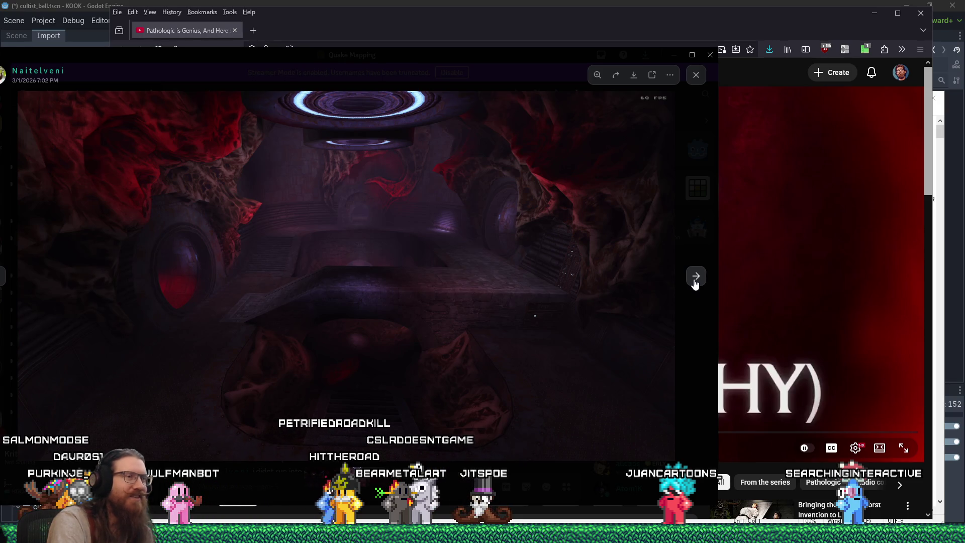
click(696, 277)
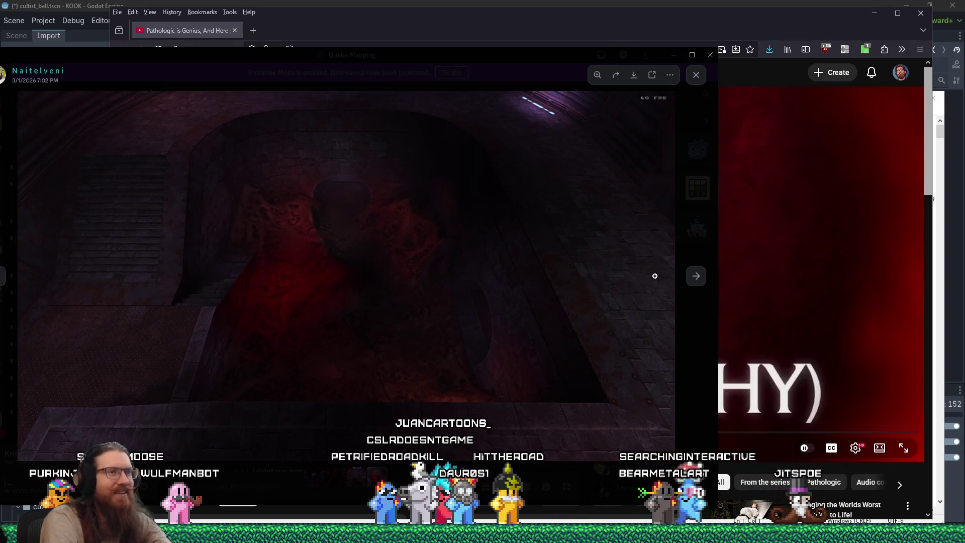
click(695, 276)
click(694, 277)
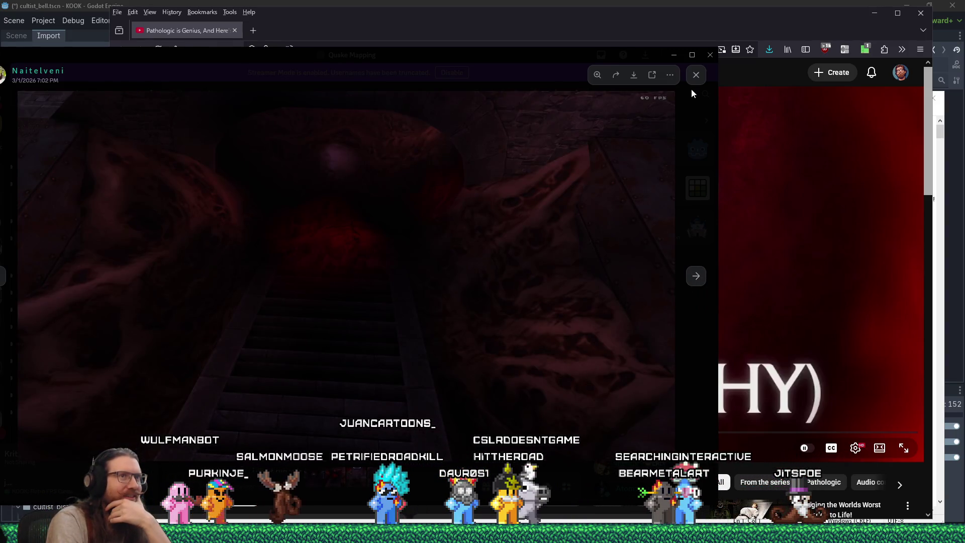
click(696, 76)
scroll(436, 376, down, 5)
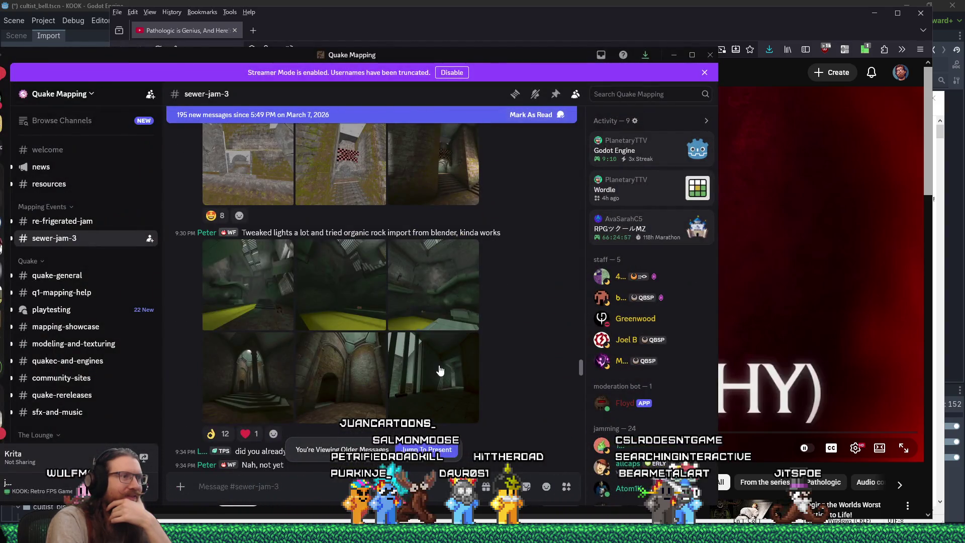
scroll(439, 365, down, 3)
scroll(439, 365, up, 4)
click(338, 322)
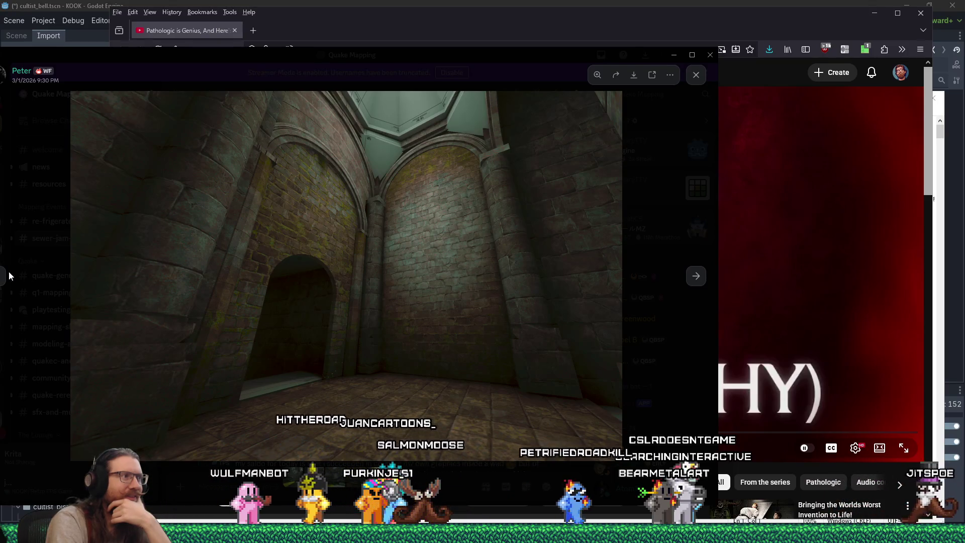
drag(327, 59, 383, 61)
click(50, 279)
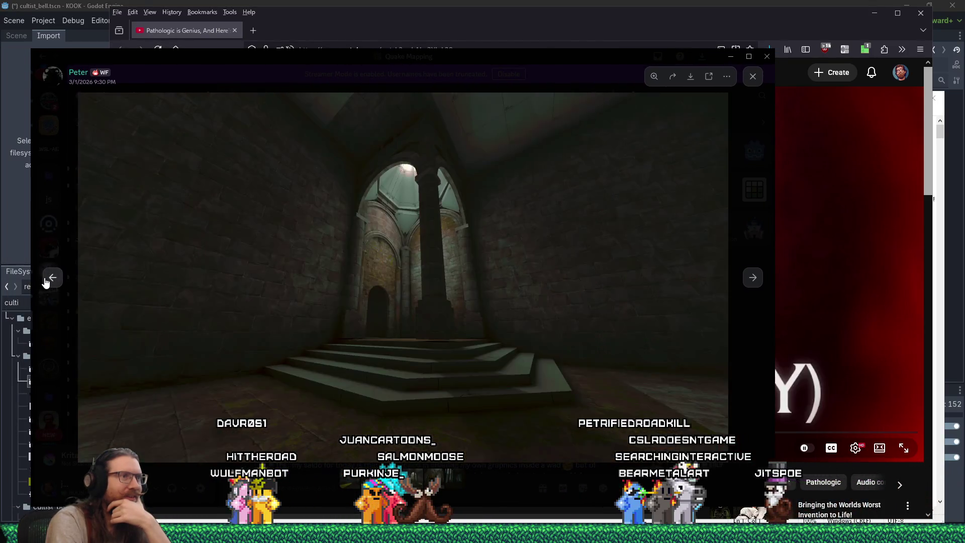
click(45, 282)
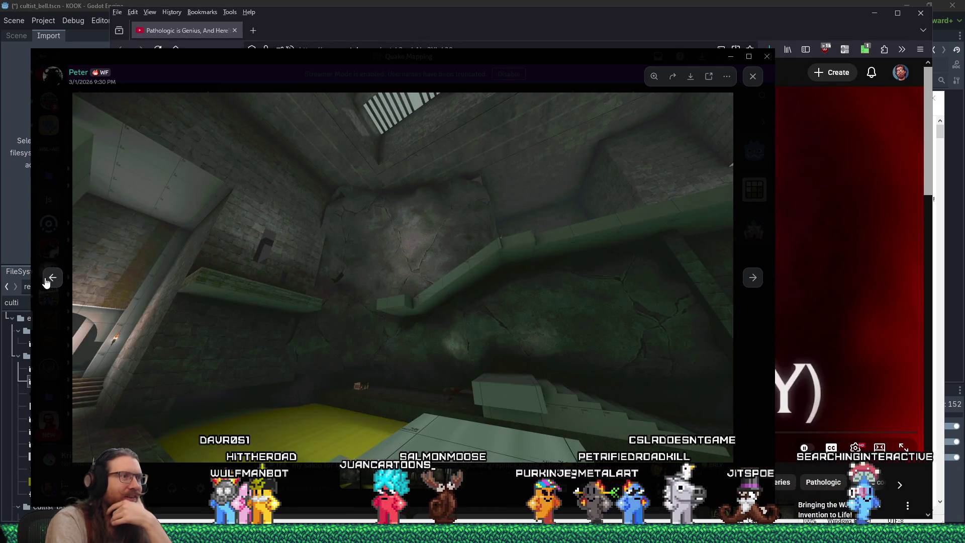
click(46, 283)
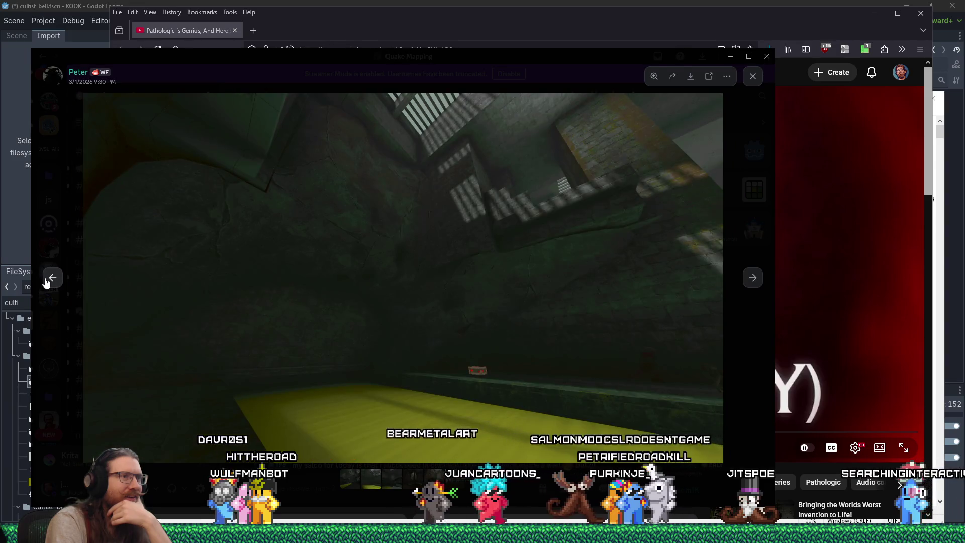
click(45, 283)
click(45, 282)
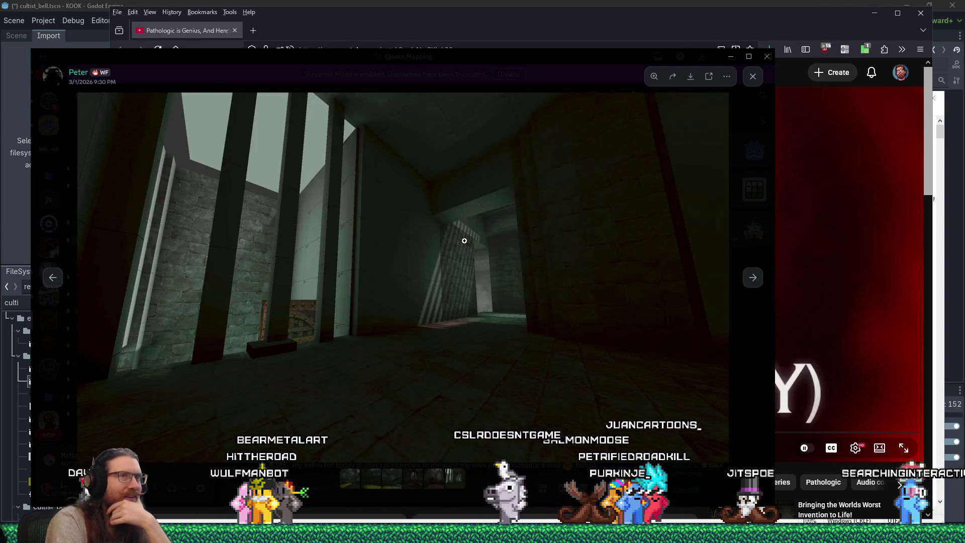
click(752, 76)
scroll(399, 384, down, 10)
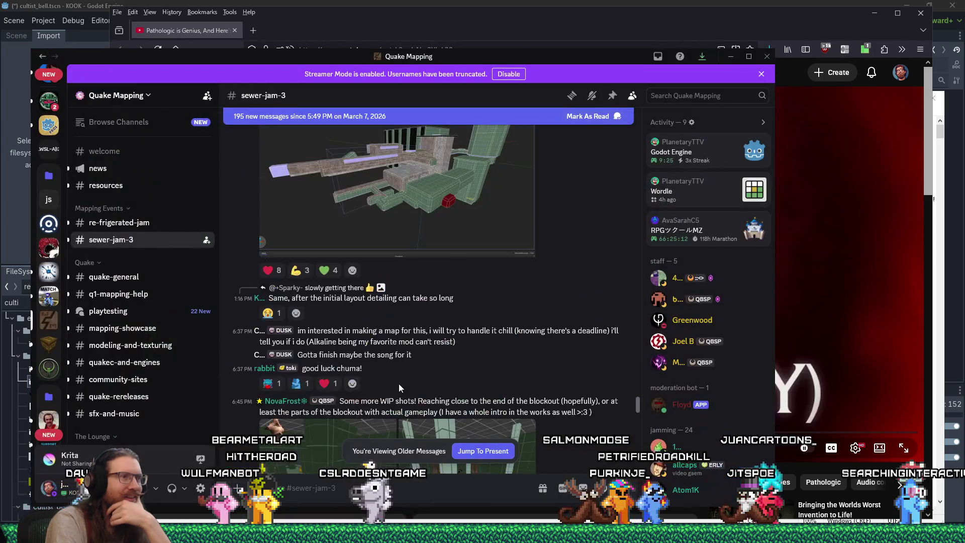
scroll(399, 384, down, 15)
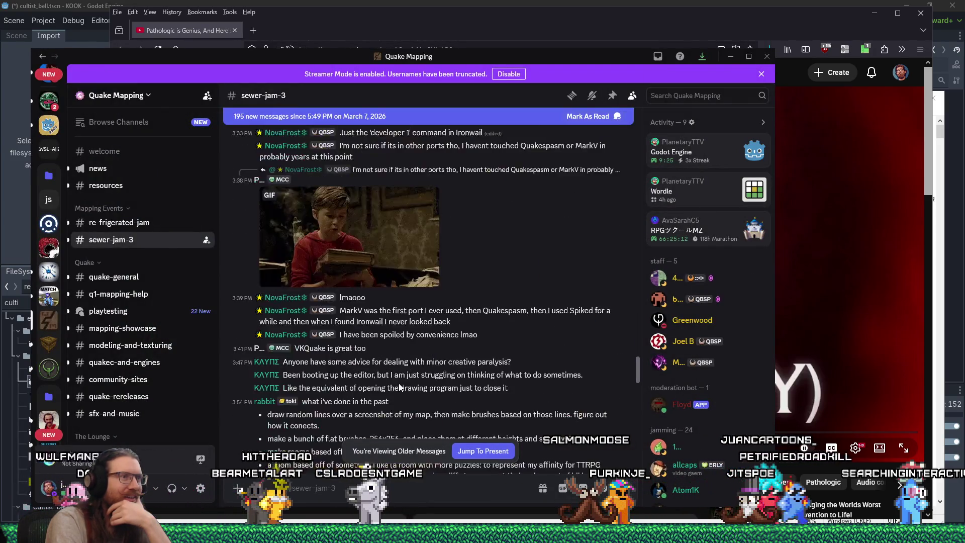
scroll(399, 385, down, 15)
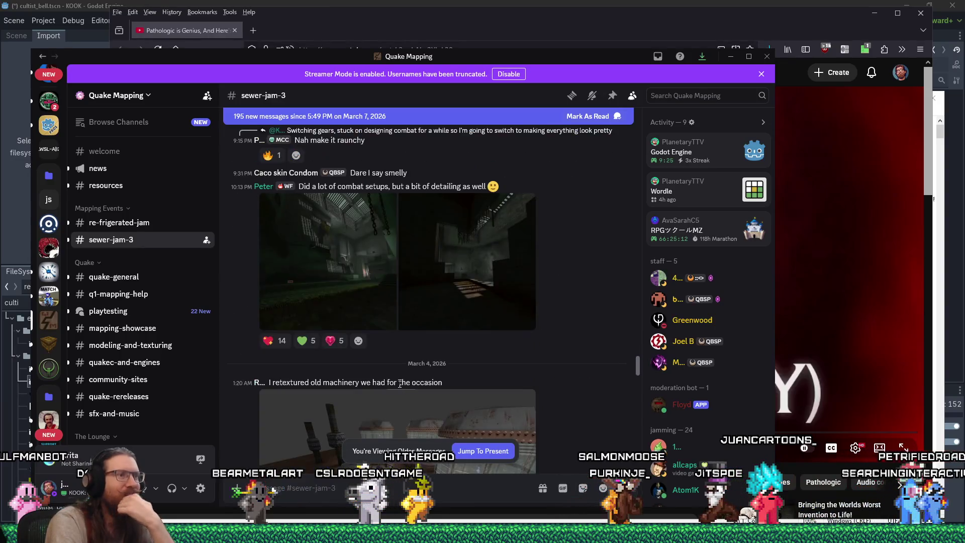
scroll(355, 324, up, 4)
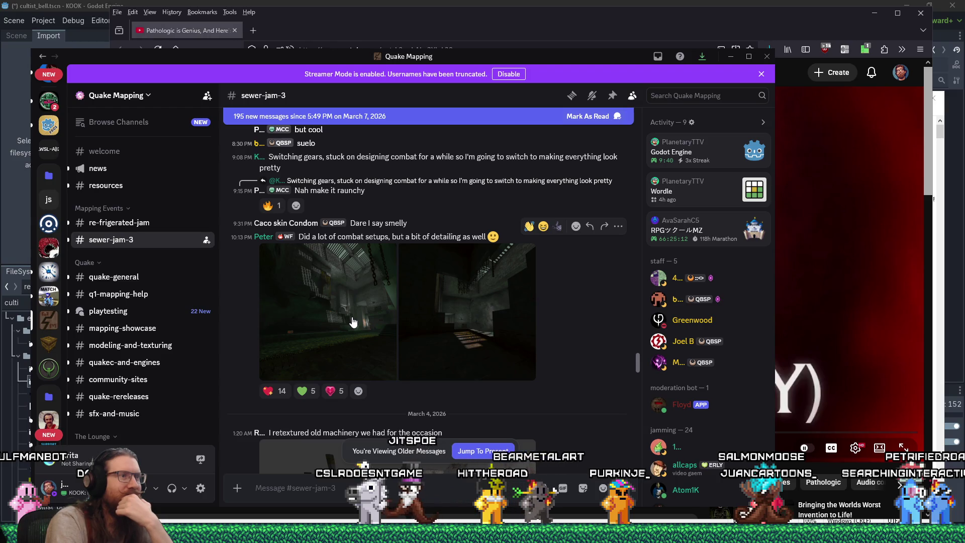
click(352, 322)
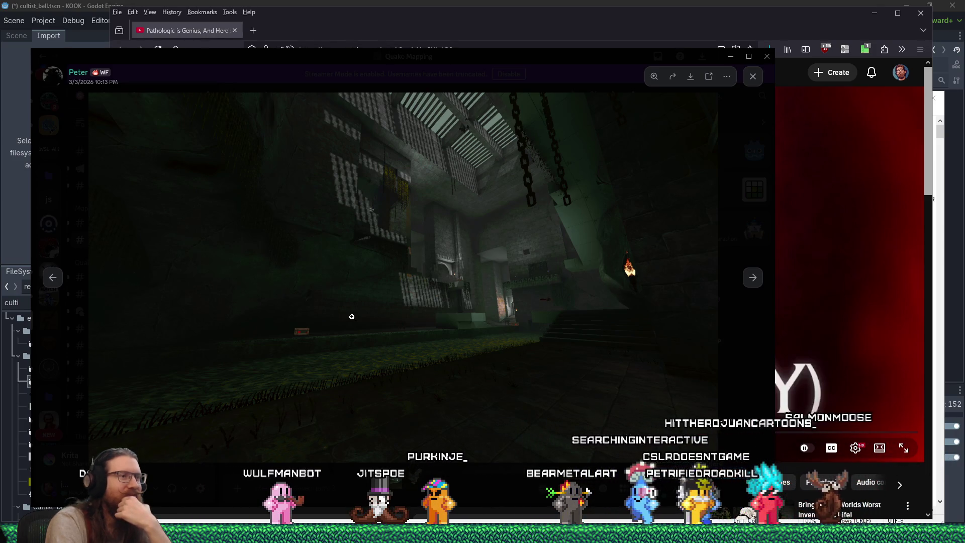
click(226, 420)
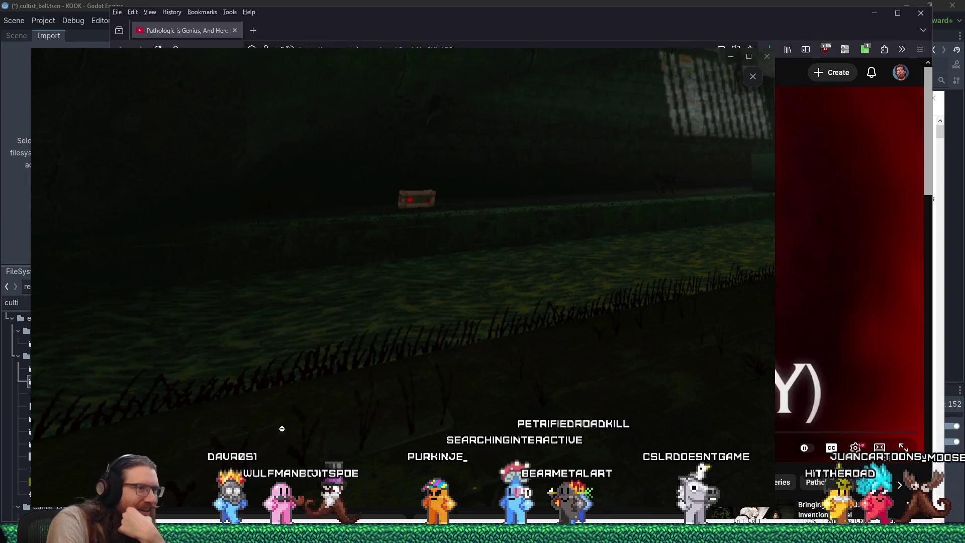
click(577, 325)
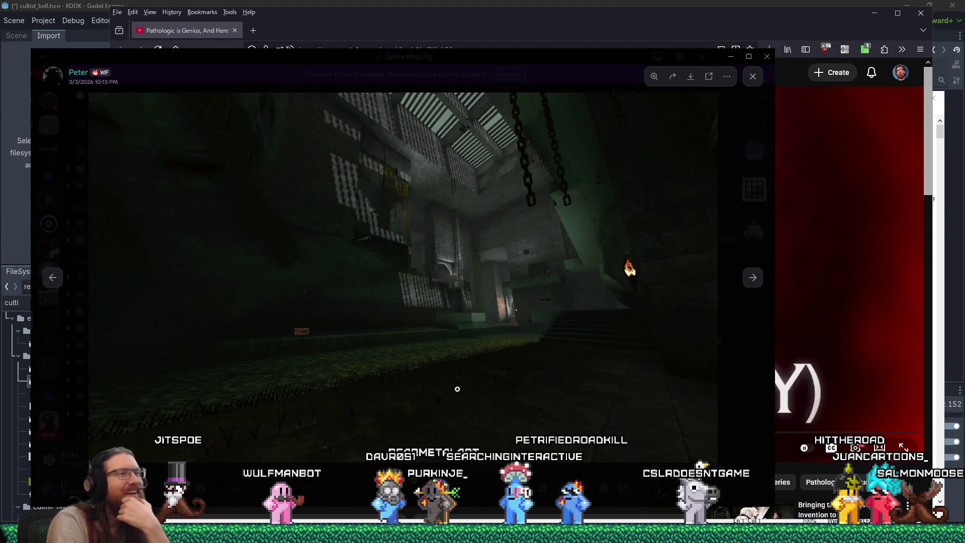
click(732, 100)
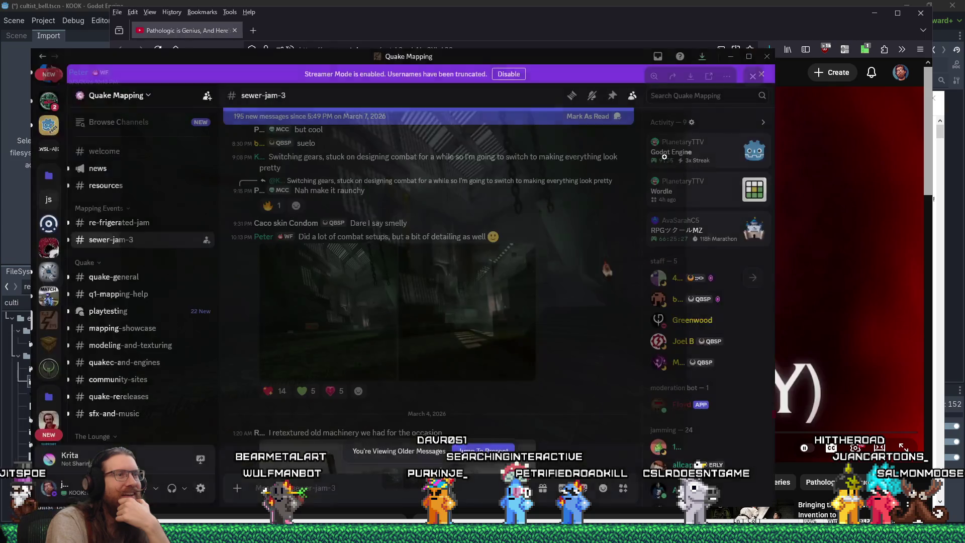
Enlarge and close the arch-corridor and red screenshots in #sewer-jam-3
scroll(458, 368, down, 5)
scroll(458, 369, down, 15)
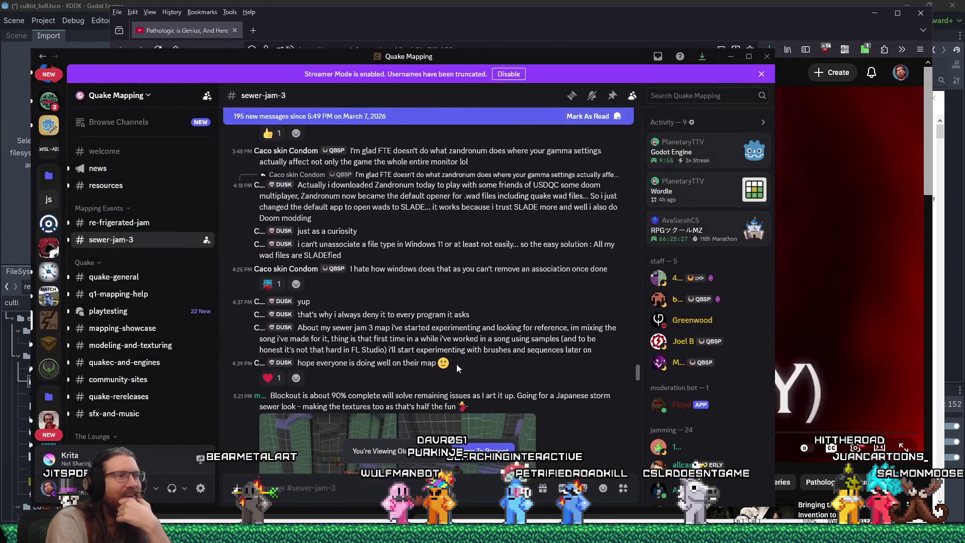
scroll(458, 368, down, 15)
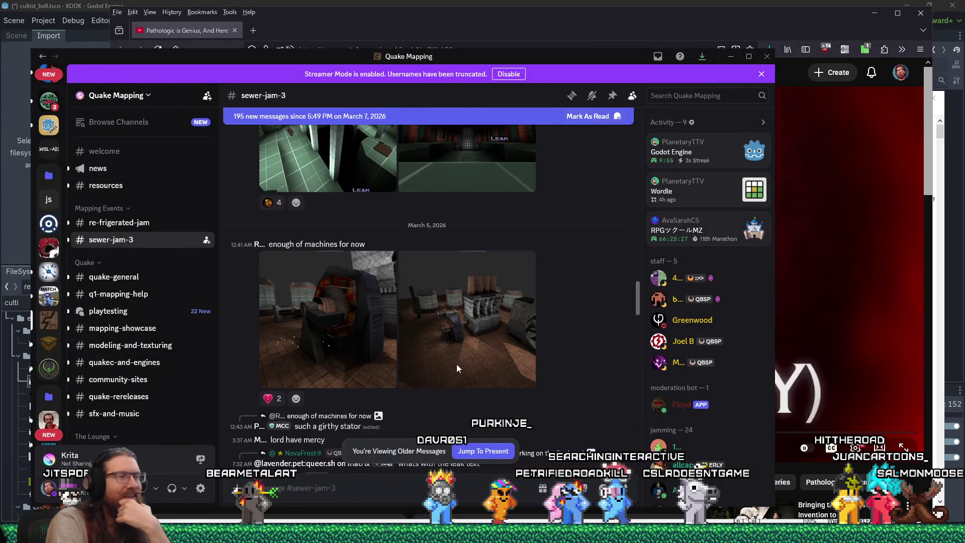
scroll(456, 364, down, 2)
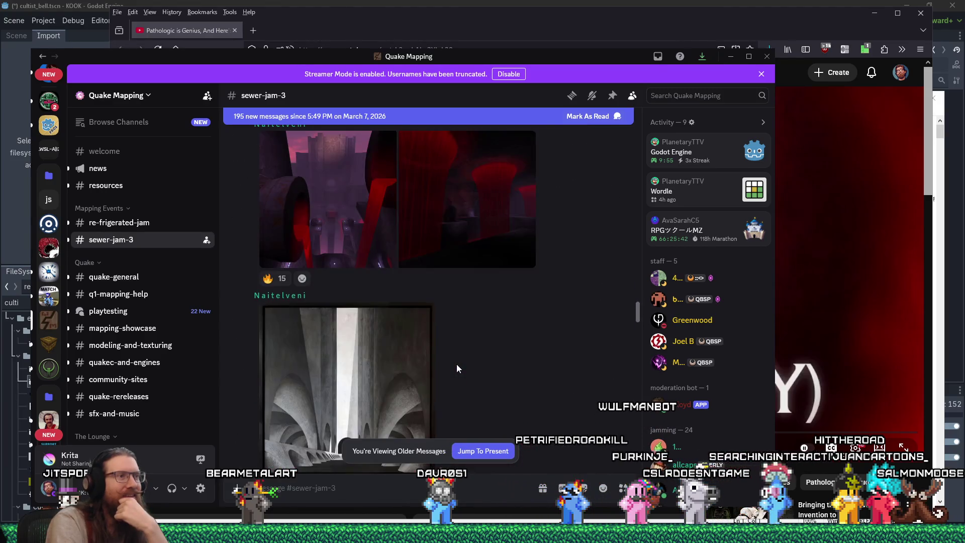
scroll(544, 354, up, 3)
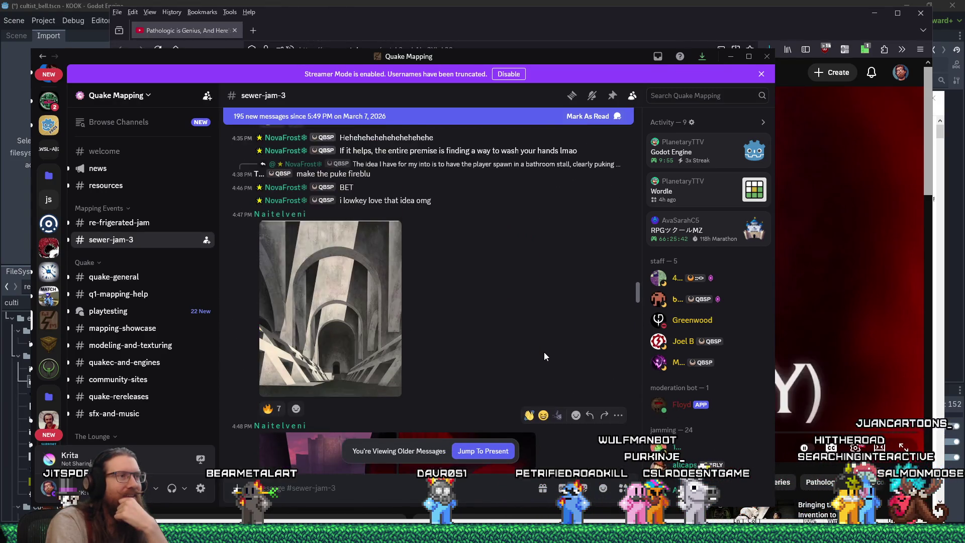
click(332, 307)
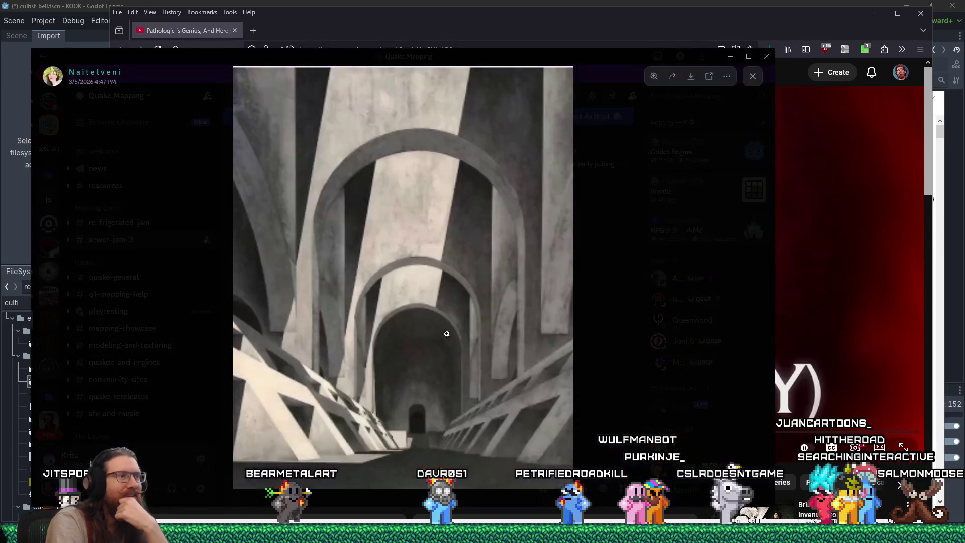
click(593, 328)
scroll(574, 358, up, 2)
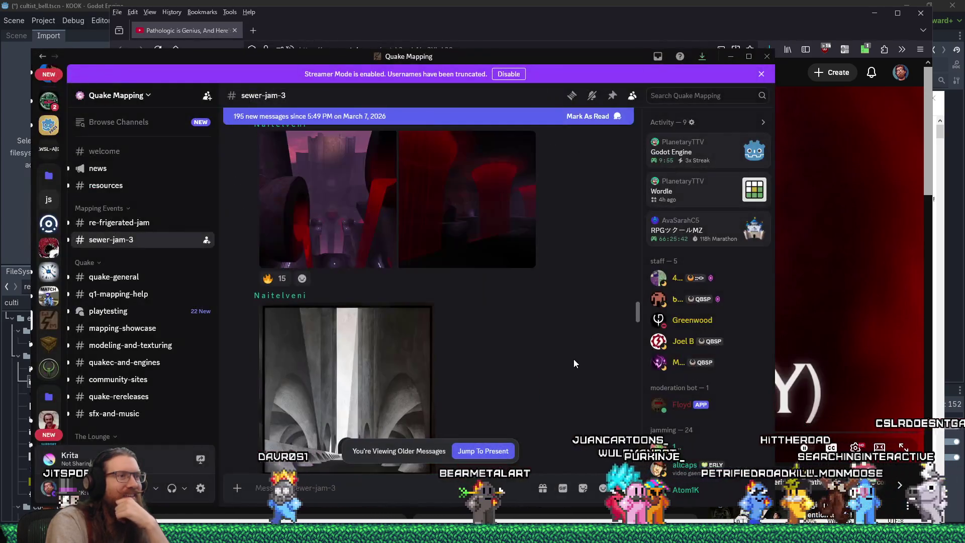
click(373, 264)
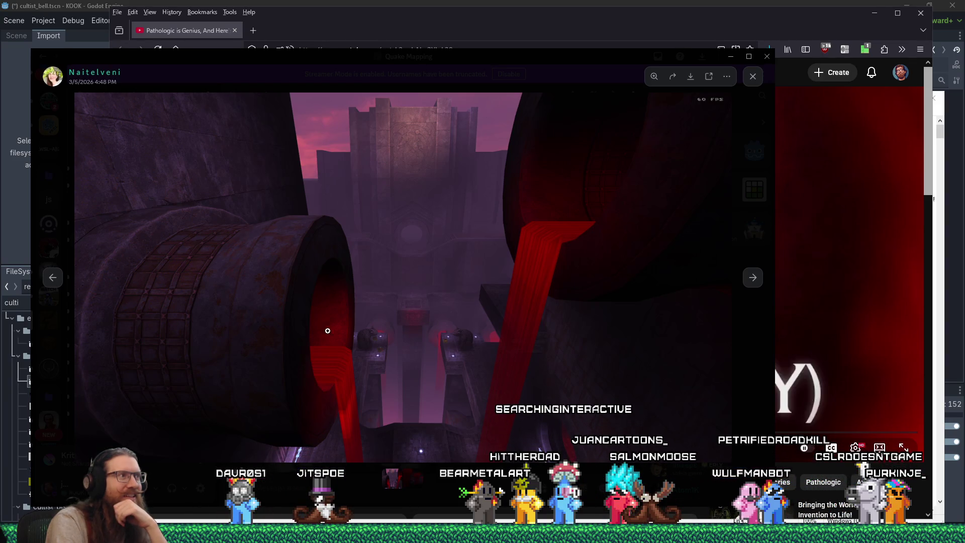
click(753, 80)
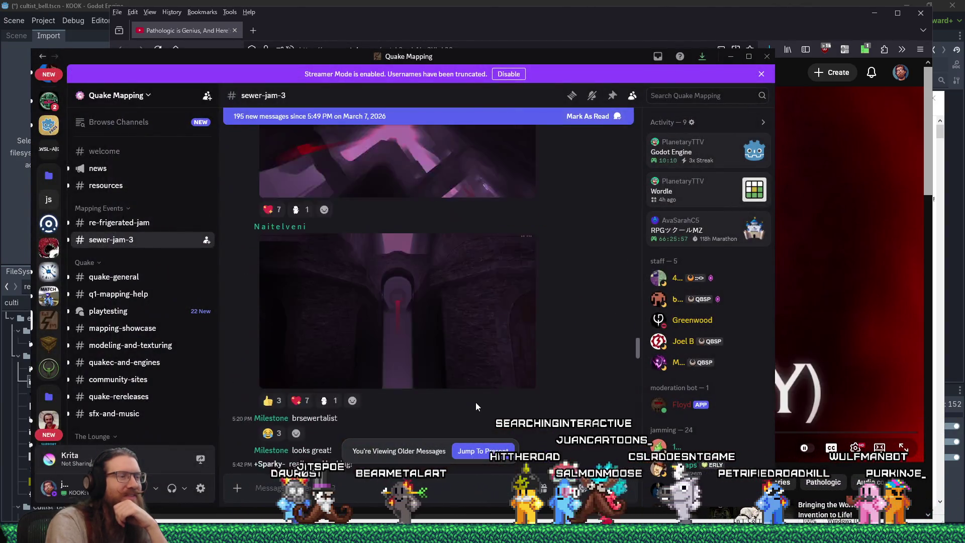
View the red 8:27 PM screenshot enlarged, then minimize Discord
scroll(475, 403, up, 5)
scroll(476, 400, down, 10)
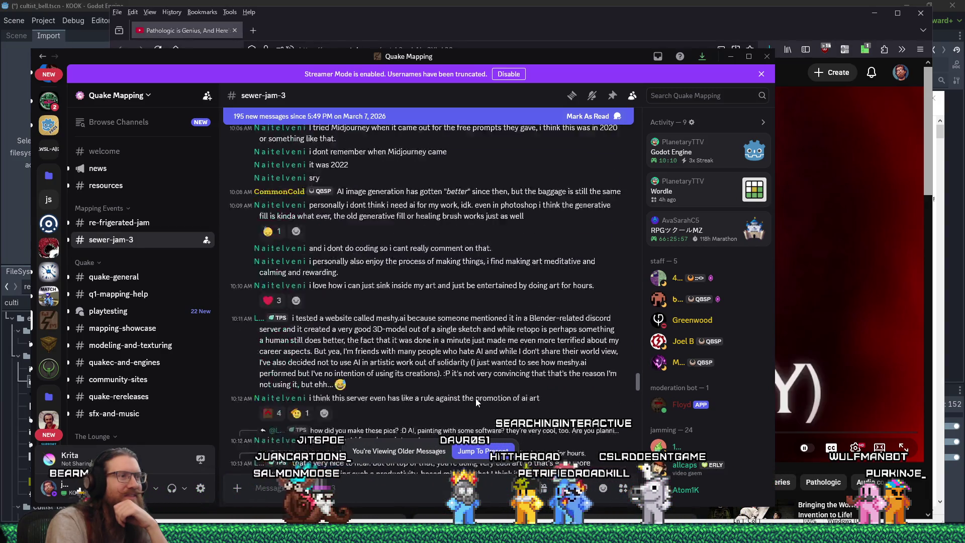
scroll(476, 401, down, 15)
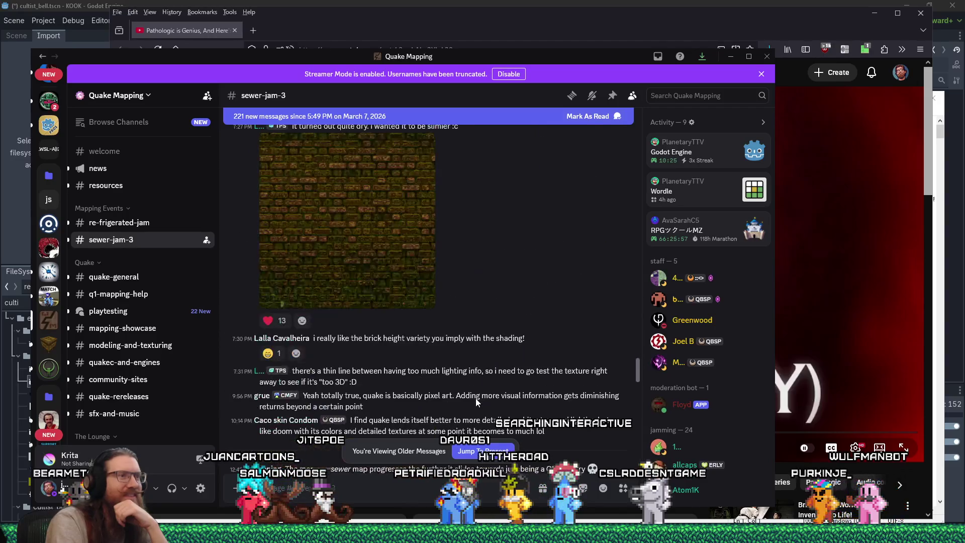
scroll(475, 398, down, 5)
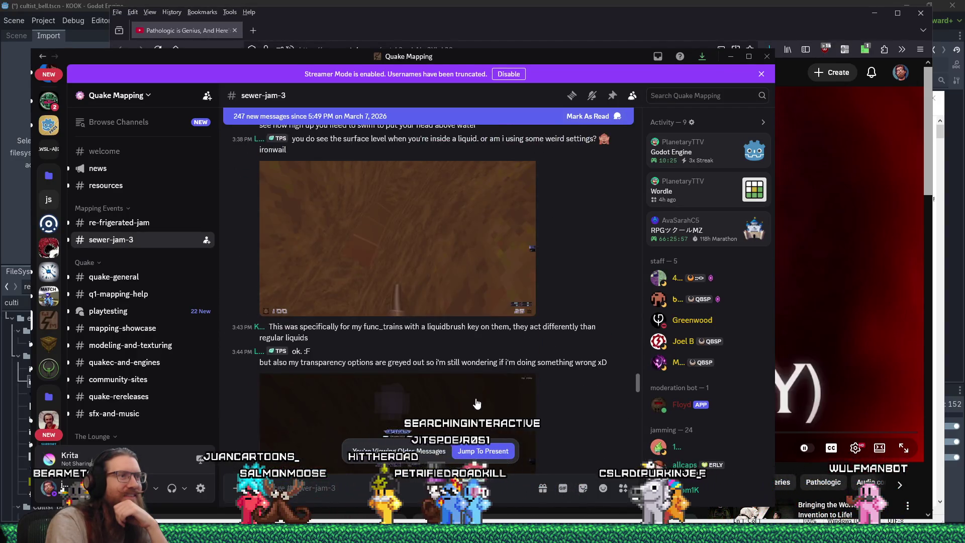
scroll(476, 402, down, 15)
scroll(477, 399, down, 15)
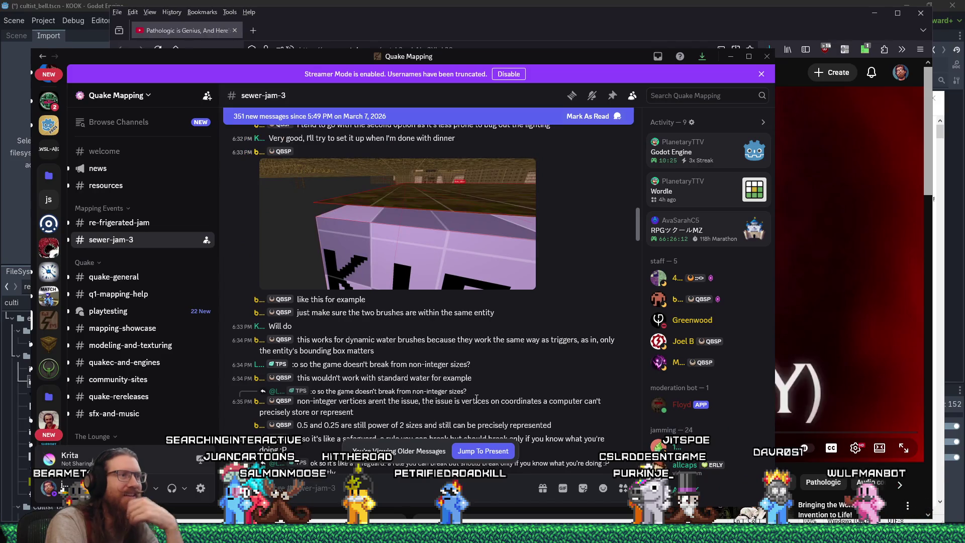
scroll(475, 398, down, 10)
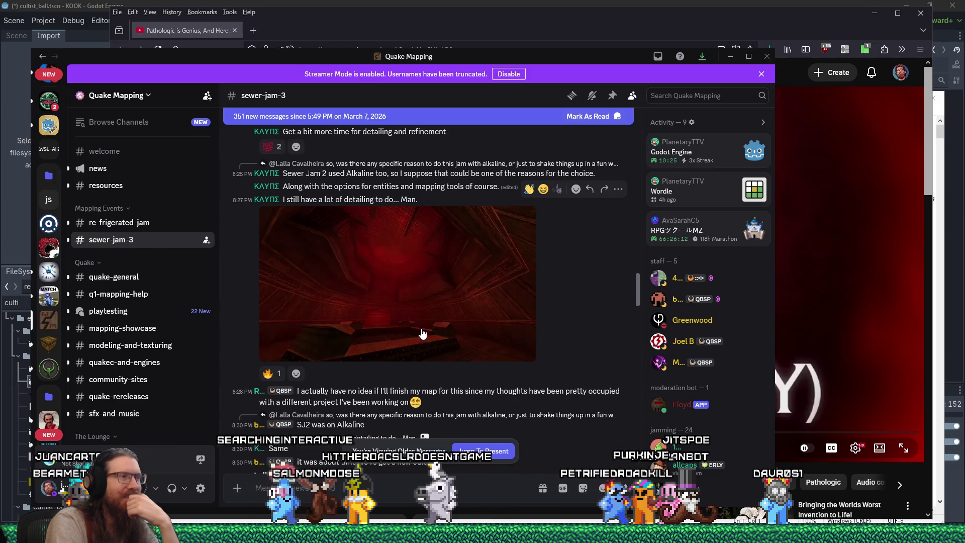
click(419, 298)
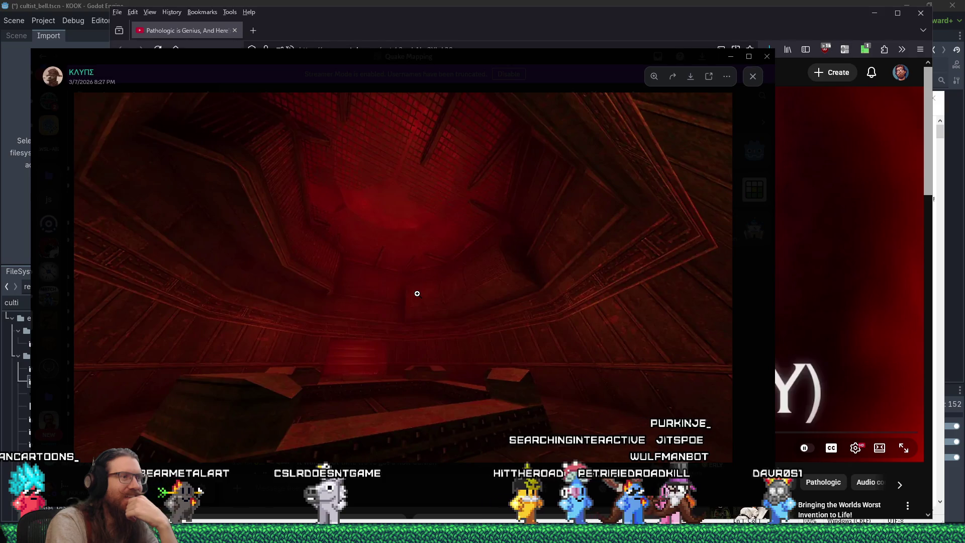
click(753, 76)
scroll(577, 404, down, 5)
scroll(575, 399, down, 15)
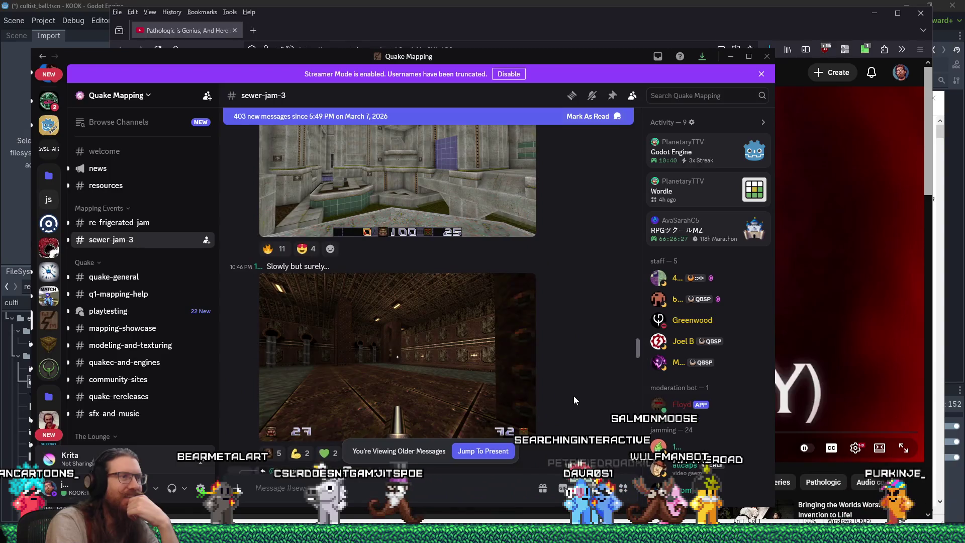
scroll(575, 399, down, 20)
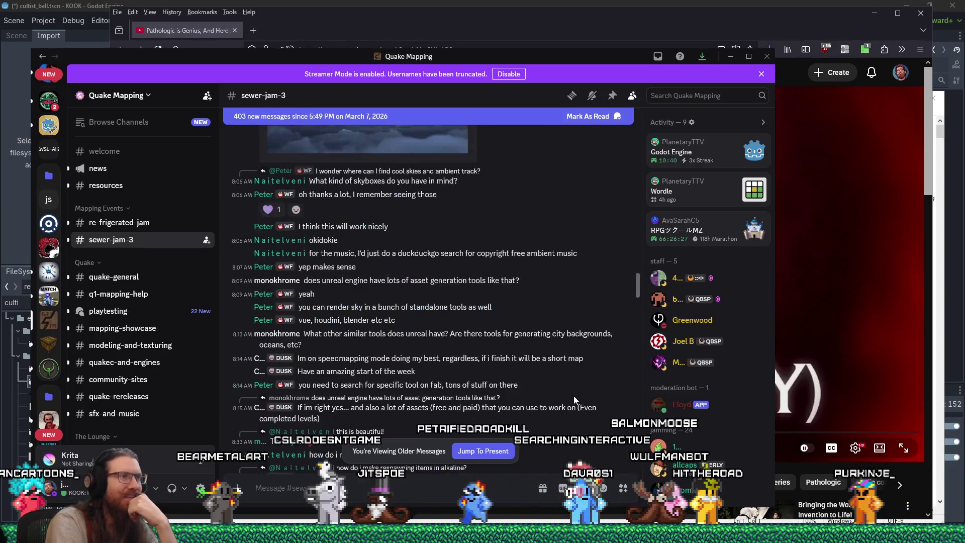
scroll(514, 379, down, 10)
scroll(516, 381, down, 2)
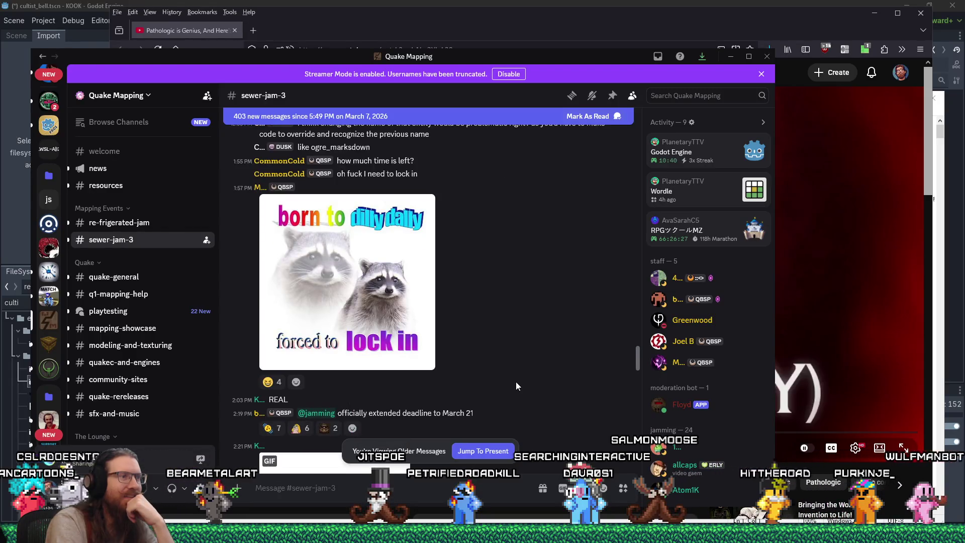
scroll(516, 382, down, 10)
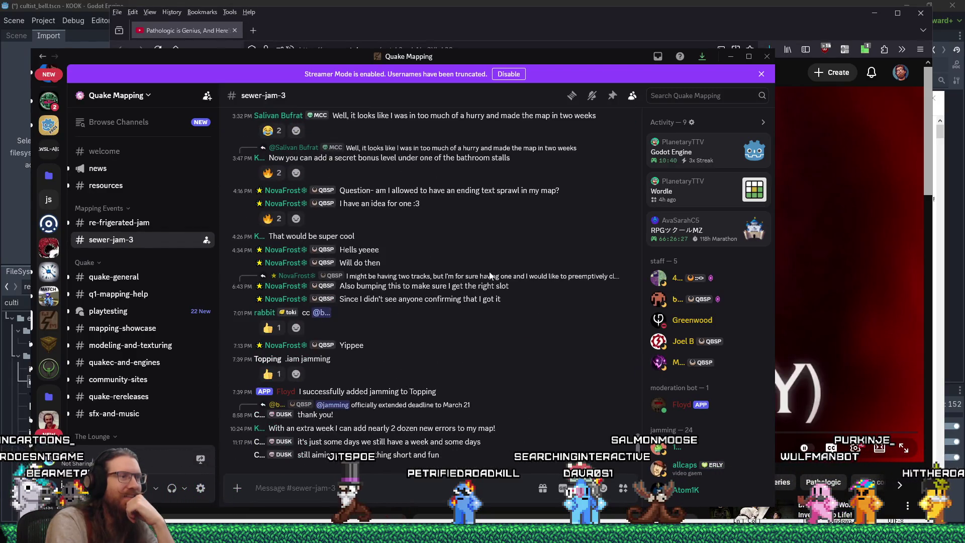
click(731, 56)
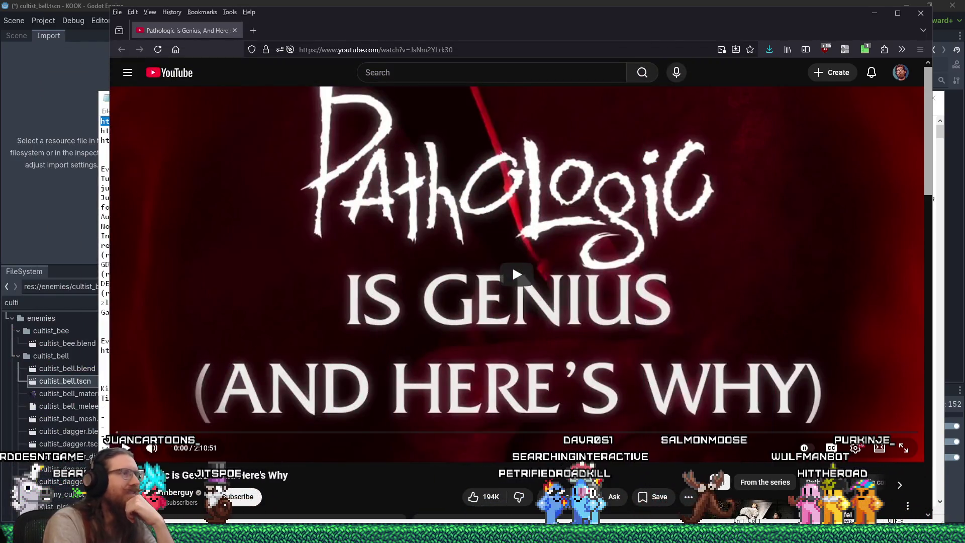
Open e:\projects\kook\ via Win+R and launch 'kook levels sewer.pur' from inspiration_and_reference
click(627, 4)
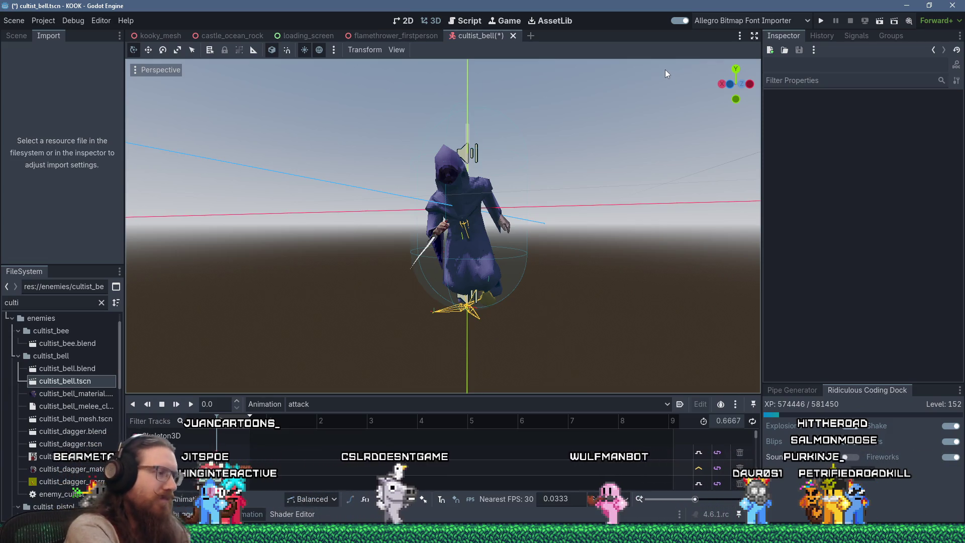
key(super+r)
text(e:\imag)
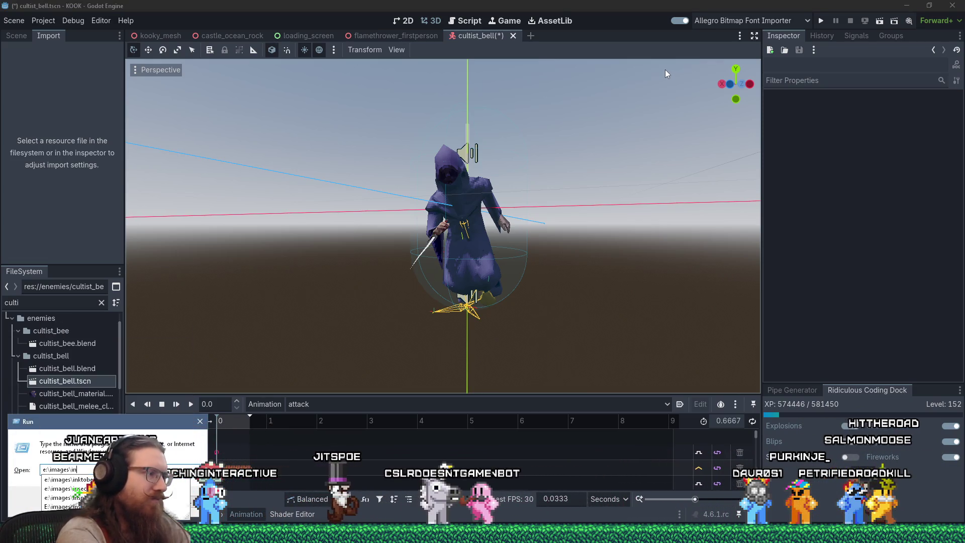
text(ion\)
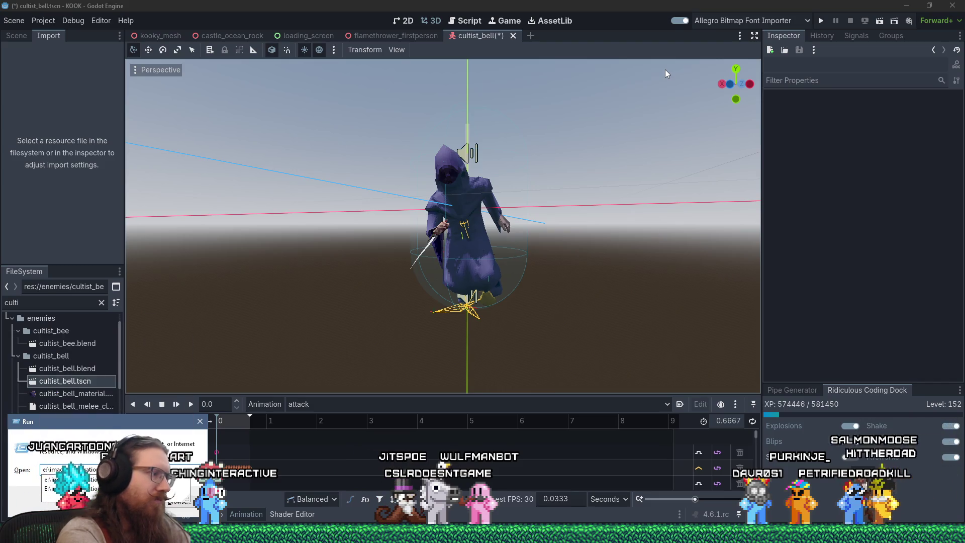
text(s)
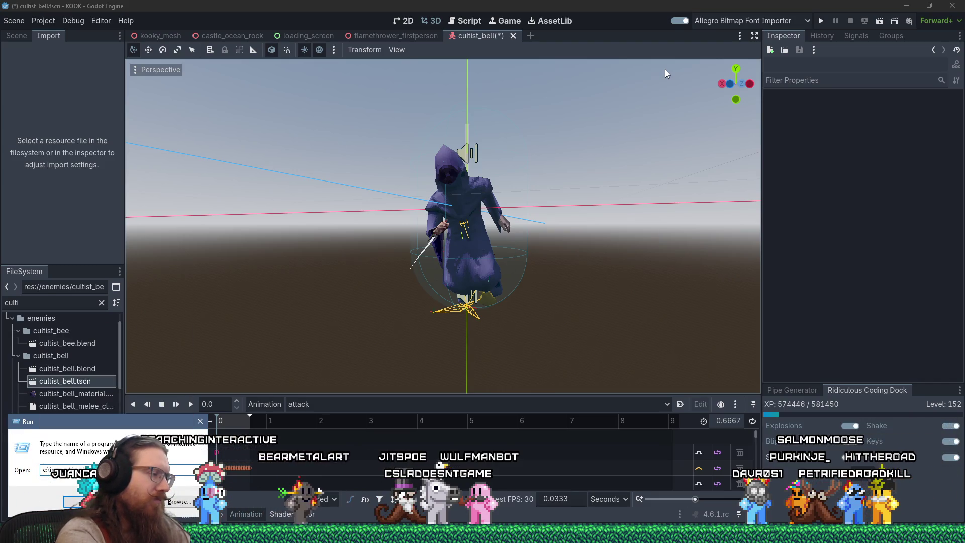
key(BackSpace)
key(BackSpace)
key(BackSpace)
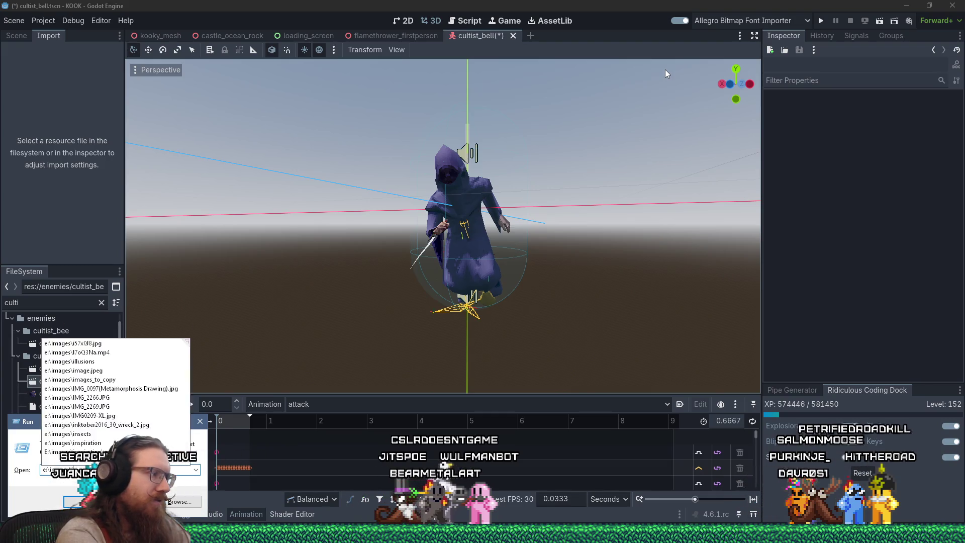
text(e:\projects\)
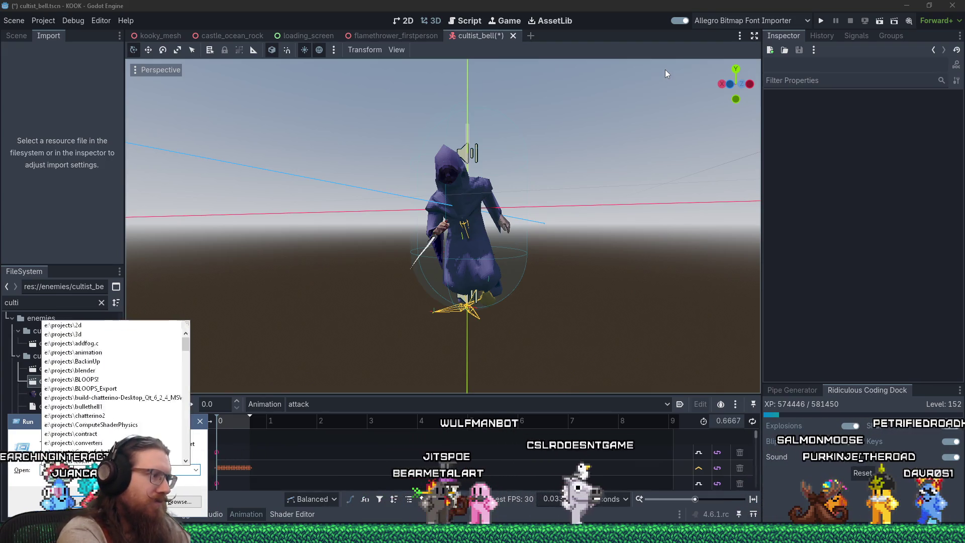
text(kook\)
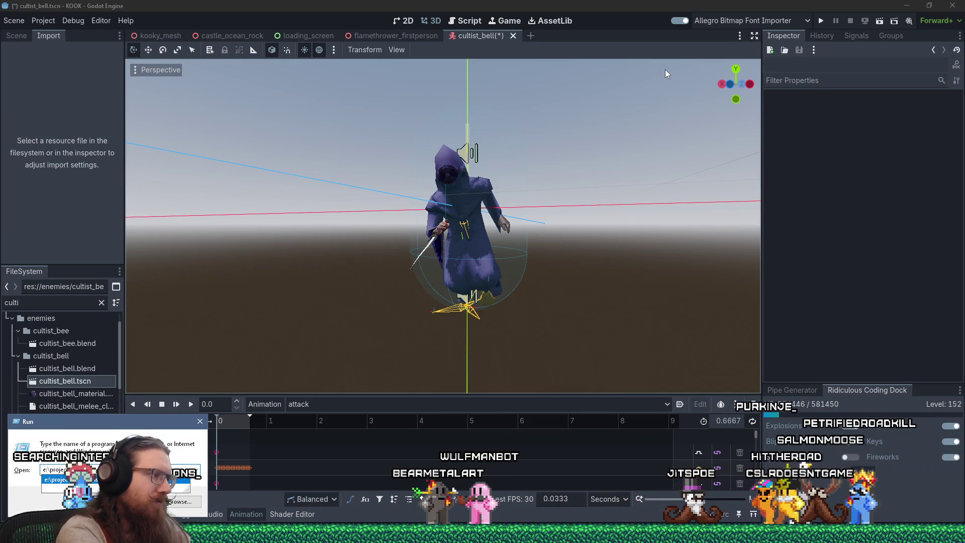
key(Return)
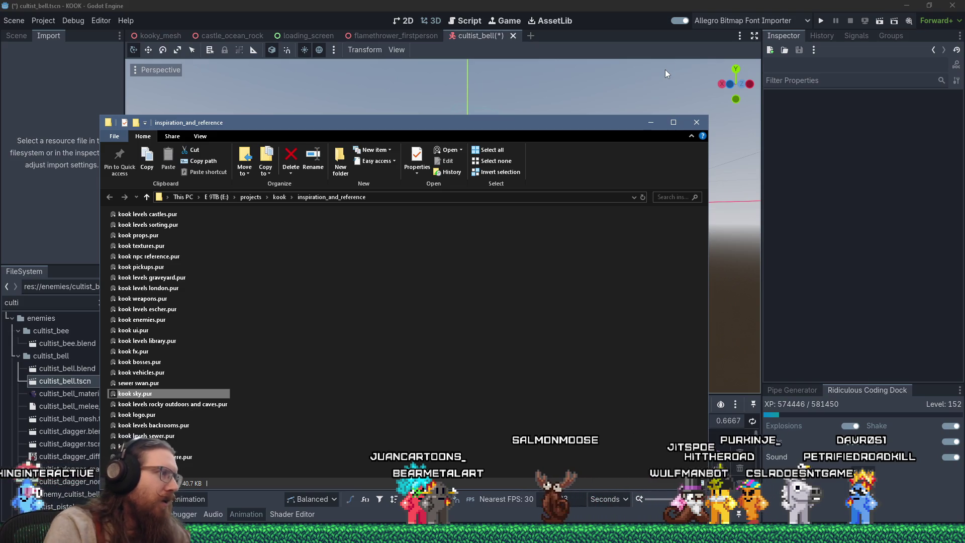
click(162, 225)
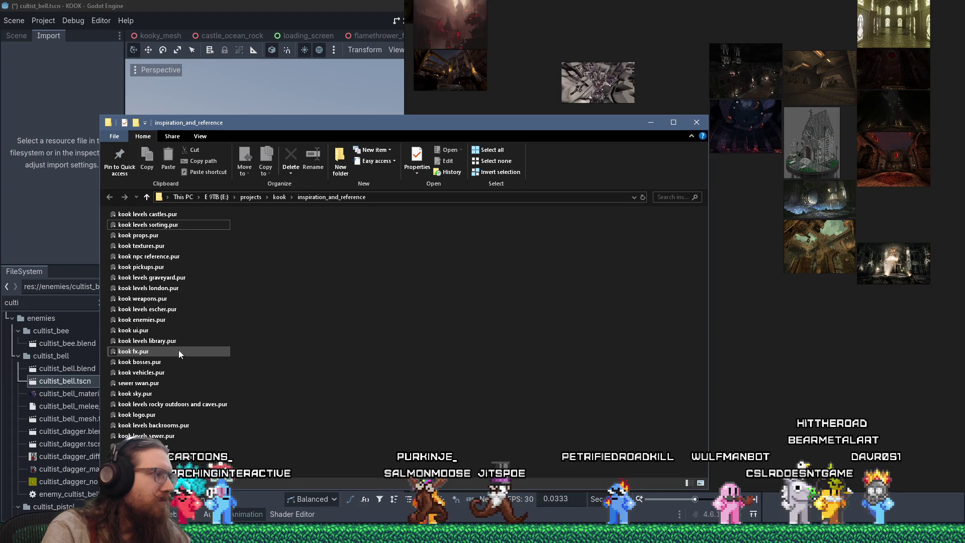
double_click(162, 437)
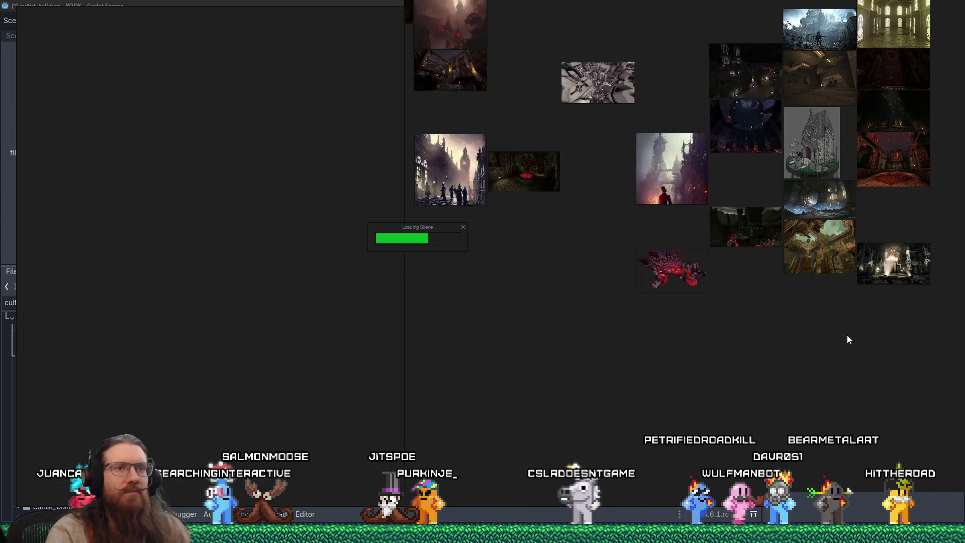
Dismiss the PureRef update notice and pan the board over to the sewer tunnel images
scroll(704, 283, down, 2)
drag(729, 267, 617, 189)
scroll(732, 135, up, 10)
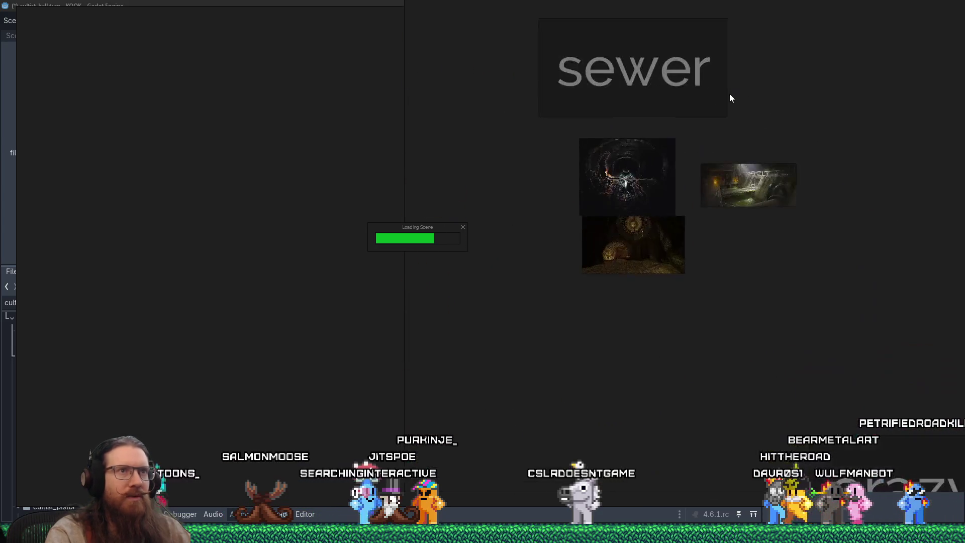
scroll(699, 120, up, 3)
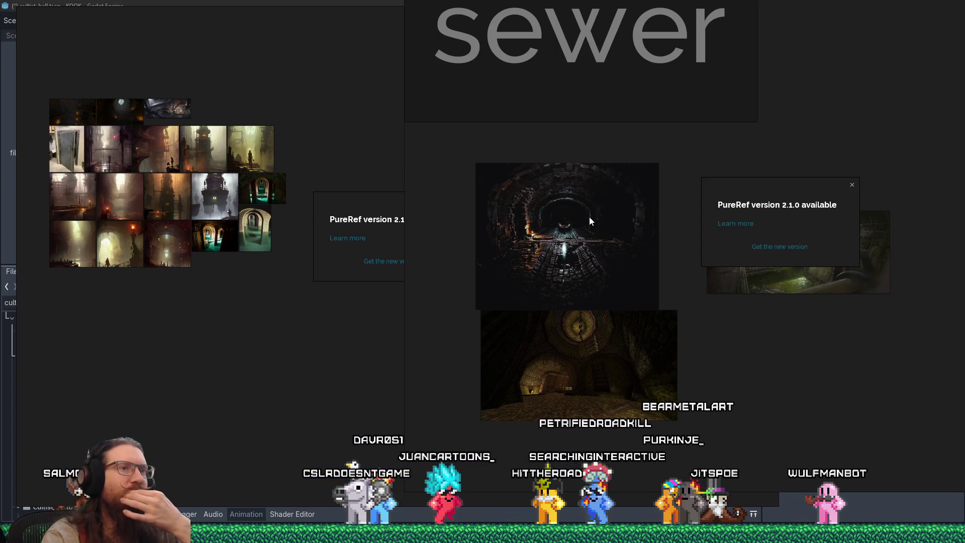
click(851, 187)
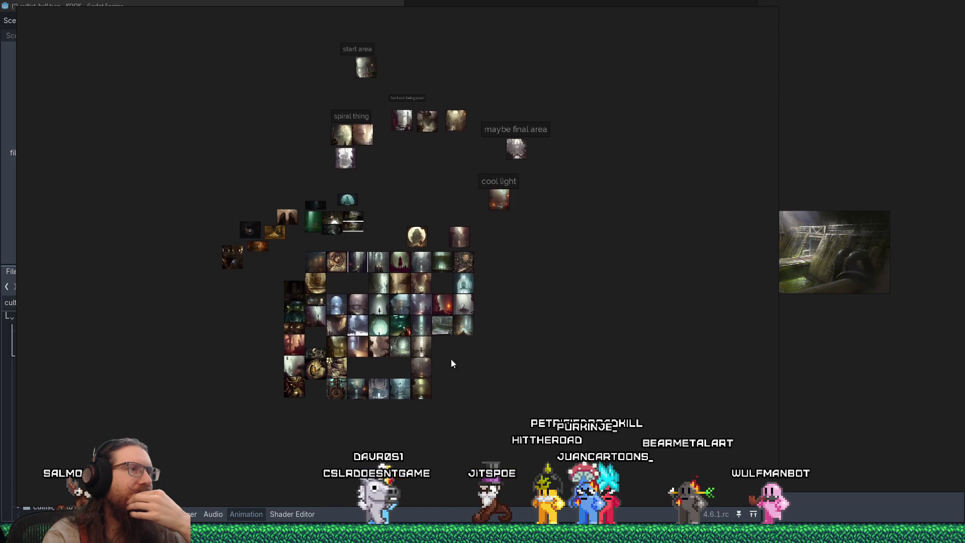
scroll(472, 188, up, 6)
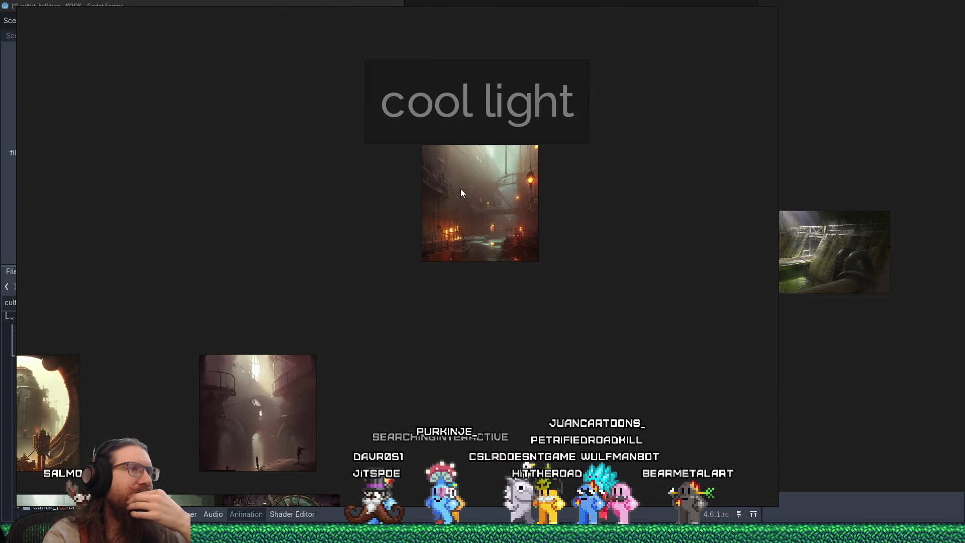
scroll(461, 191, down, 6)
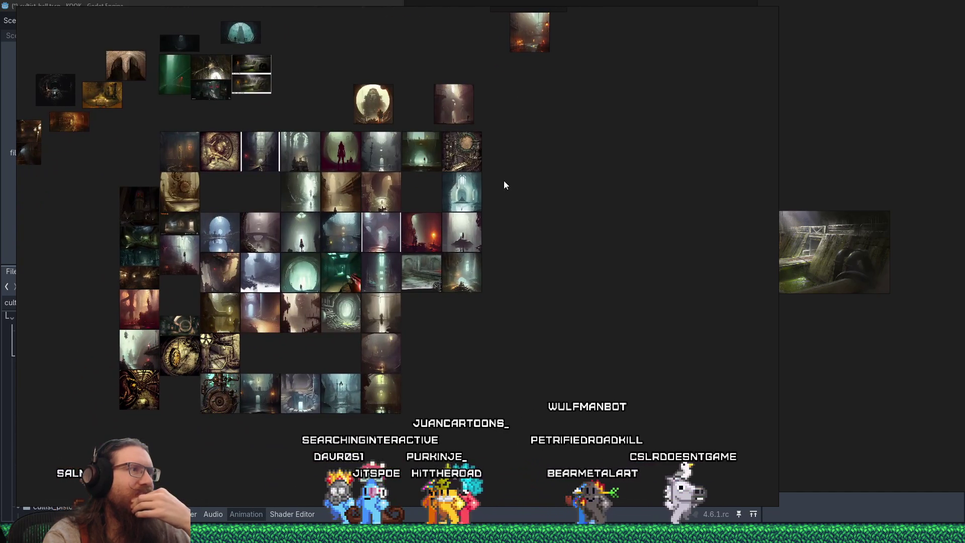
mouse_move(205, 353)
mouse_down()
mouse_move(375, 260)
mouse_move(481, 388)
mouse_up()
scroll(355, 196, up, 5)
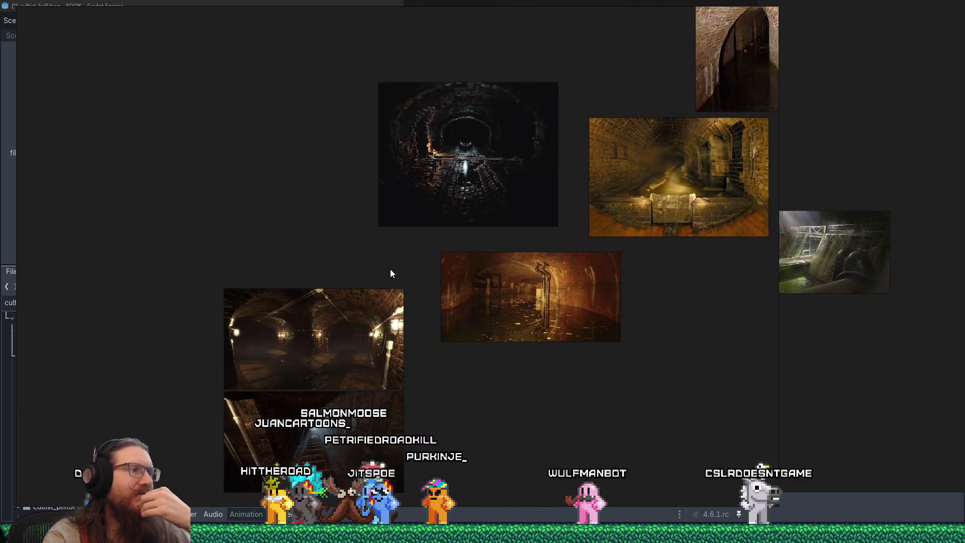
mouse_move(393, 289)
mouse_down()
mouse_move(421, 297)
mouse_move(412, 291)
mouse_move(339, 337)
mouse_move(234, 340)
mouse_move(186, 326)
mouse_move(213, 315)
mouse_move(235, 232)
mouse_move(187, 224)
mouse_up()
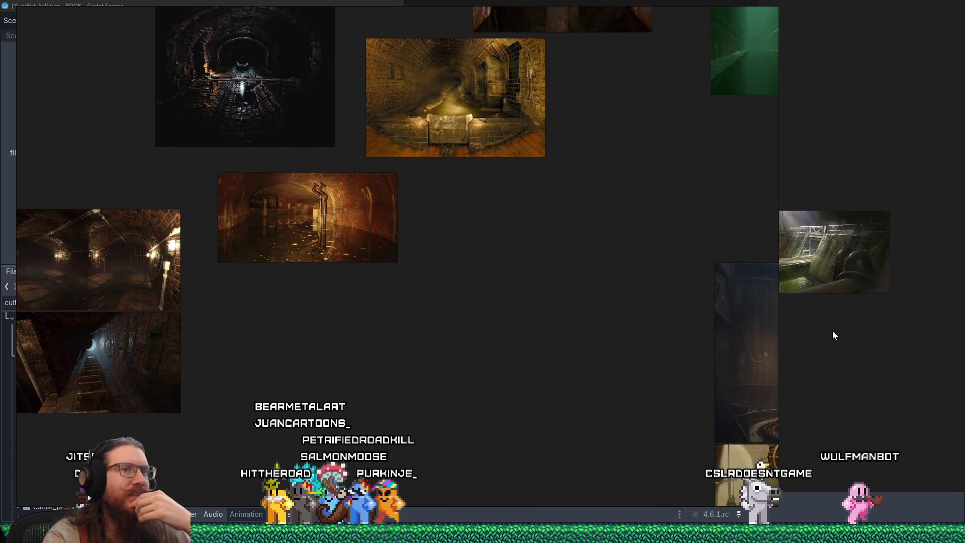
scroll(487, 224, down, 3)
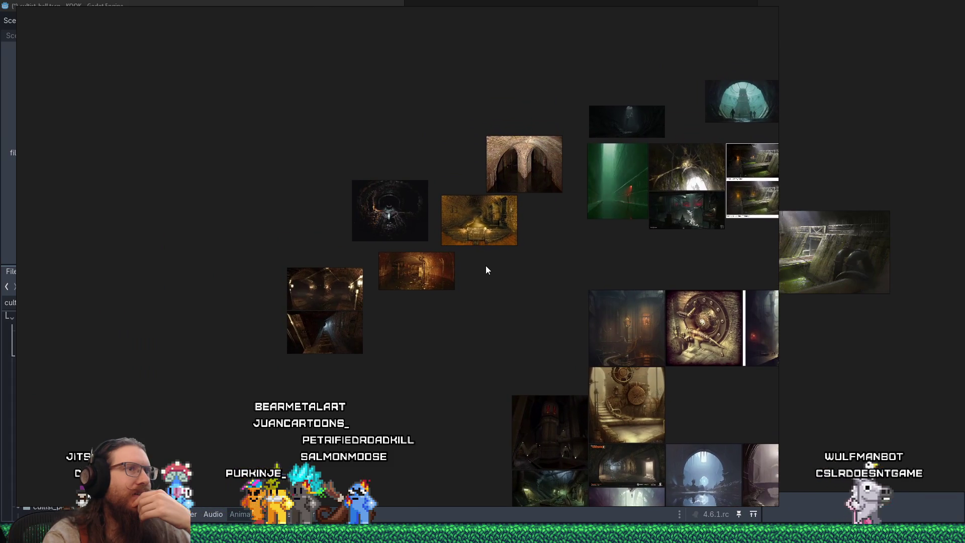
Select the sewer tunnel images, drag them further left, and bring the second board forward
mouse_move(248, 97)
mouse_down()
mouse_move(427, 312)
mouse_move(532, 305)
mouse_up()
mouse_move(486, 247)
mouse_down()
mouse_move(273, 227)
mouse_move(151, 196)
mouse_up()
mouse_move(294, 226)
mouse_down()
mouse_move(376, 273)
mouse_move(201, 255)
mouse_up()
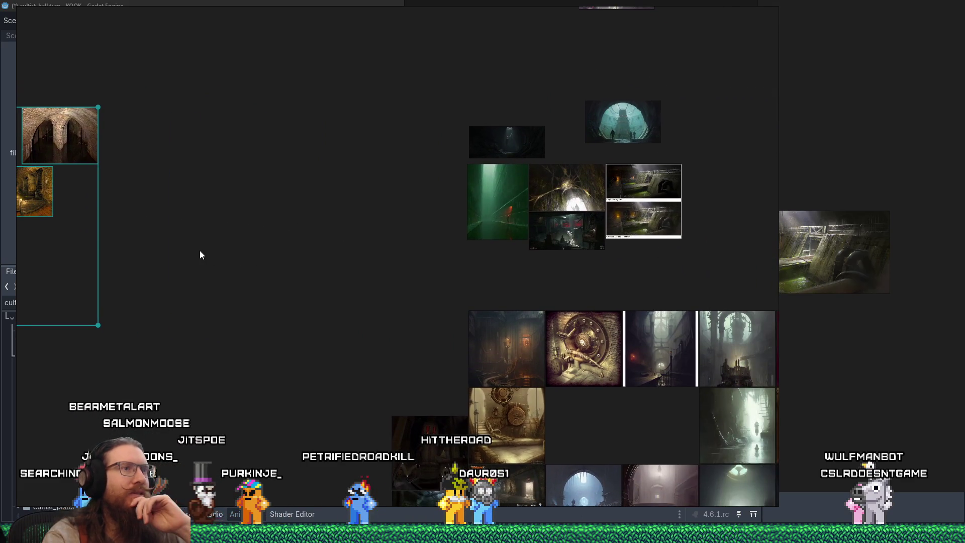
scroll(575, 173, up, 5)
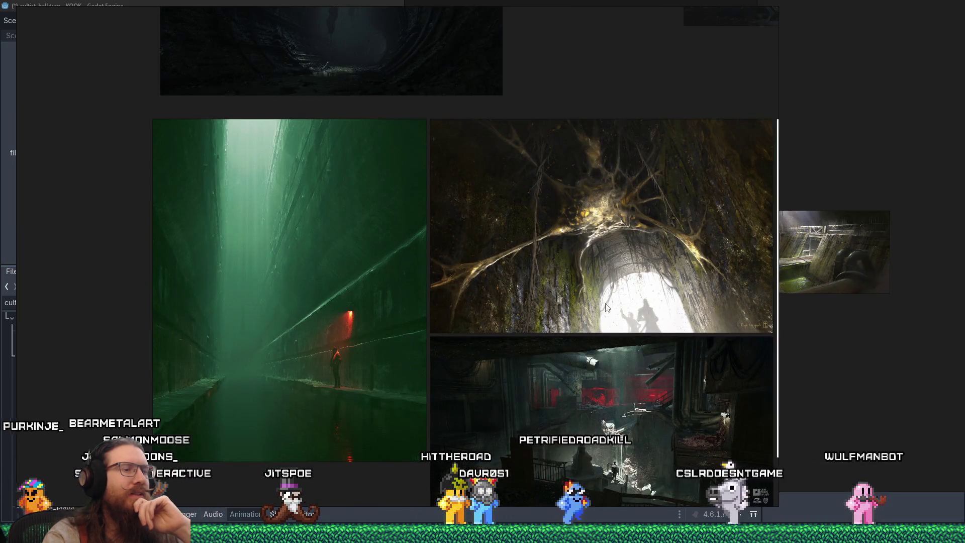
scroll(533, 260, up, 2)
mouse_move(628, 239)
mouse_down()
mouse_move(346, 240)
mouse_move(298, 262)
mouse_up()
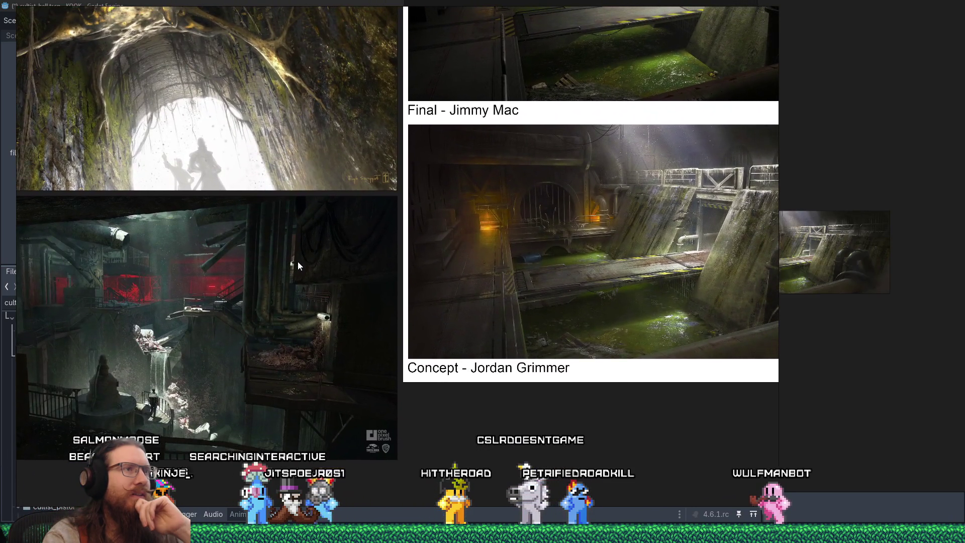
scroll(514, 376, down, 3)
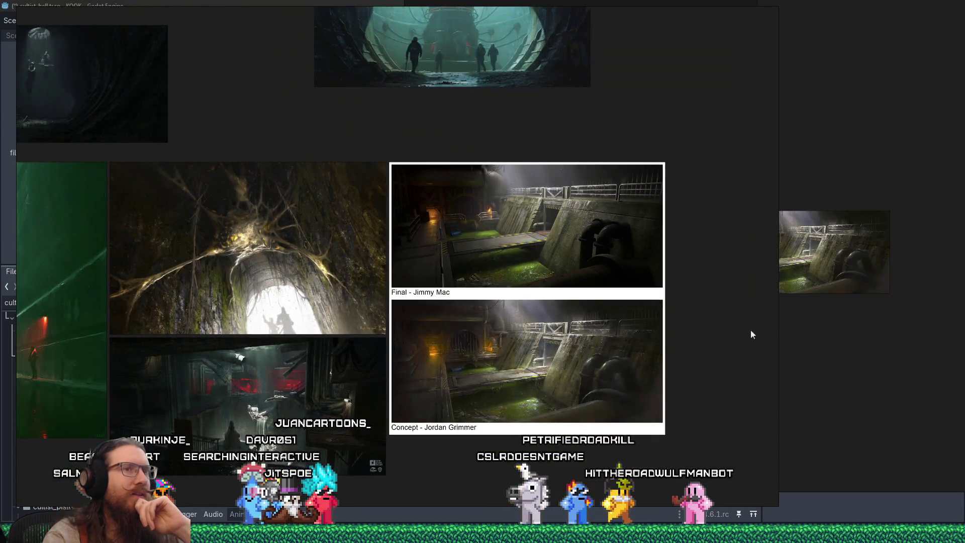
click(750, 330)
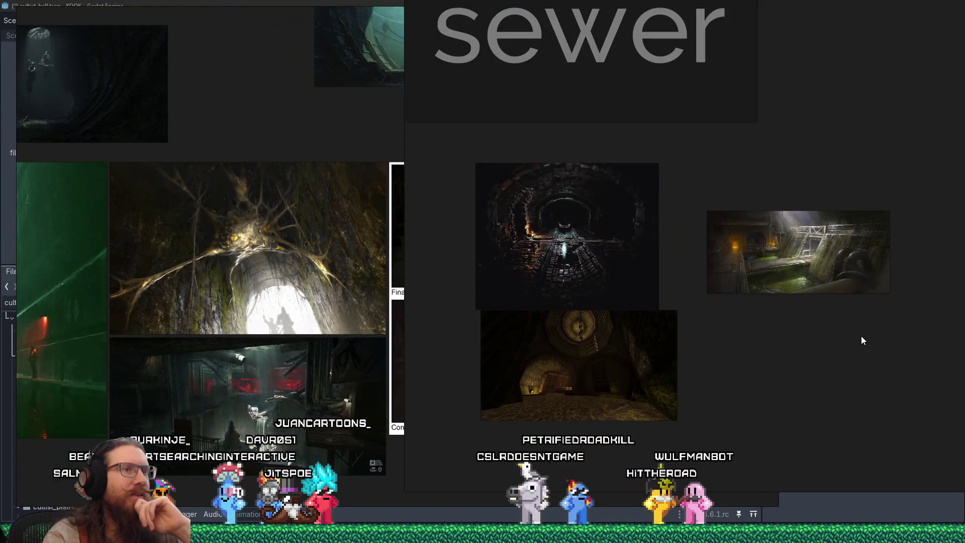
Copy the three 'sewer' section images and paste them with Ctrl+V beside the main board's tunnel images
drag(853, 422, 535, 221)
right_click(535, 221)
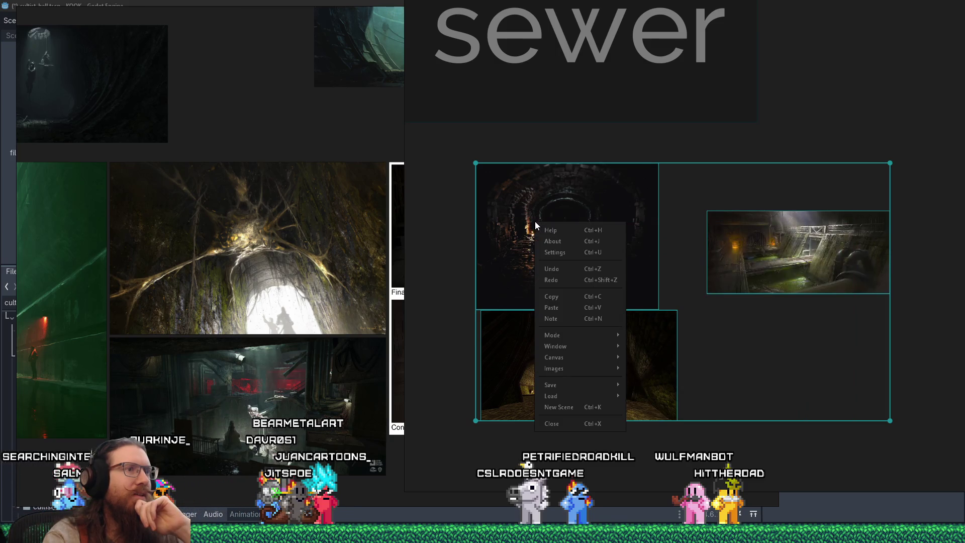
click(581, 296)
scroll(235, 231, down, 6)
scroll(277, 259, up, 5)
right_click(287, 325)
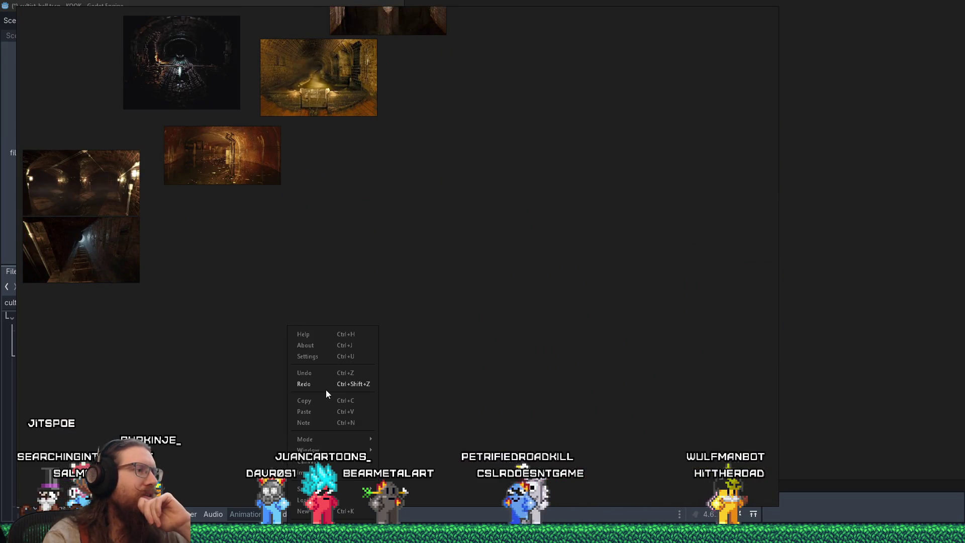
click(283, 381)
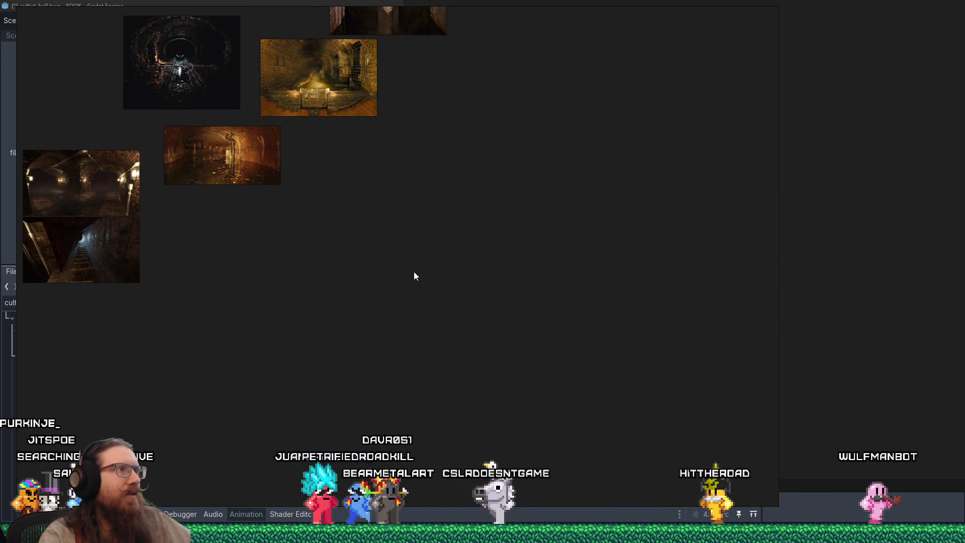
key(ctrl+v)
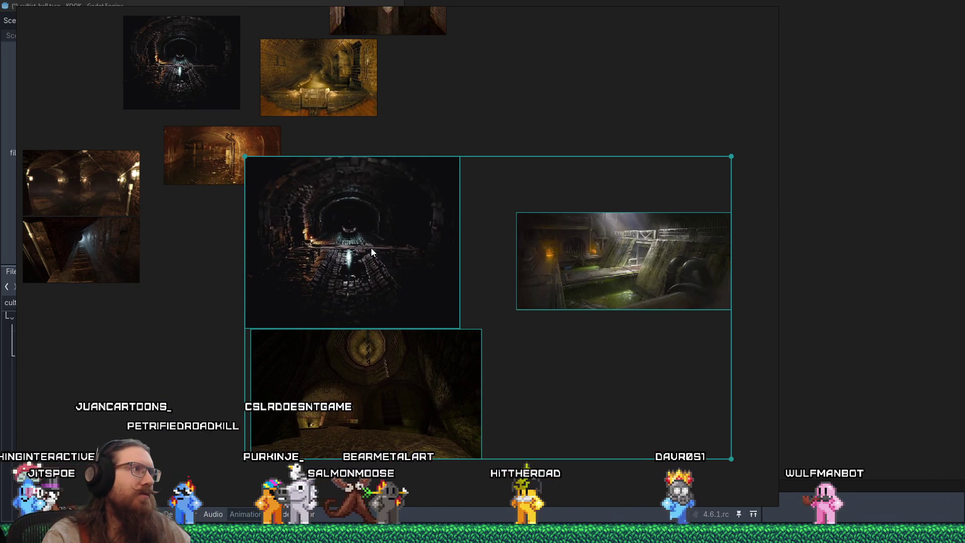
scroll(352, 306, down, 5)
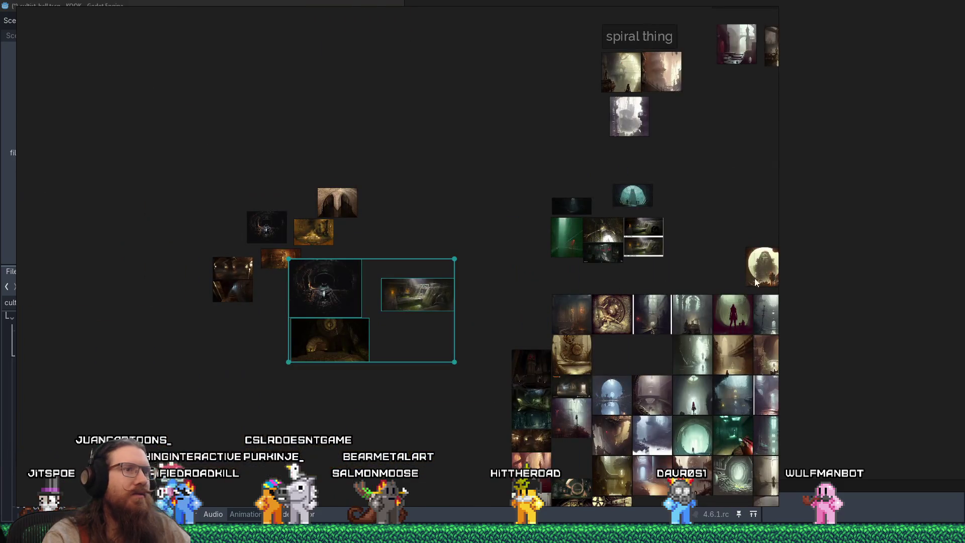
Frame the sewer group, try deleting it with undo, and reposition the tunnel image and label
key(f)
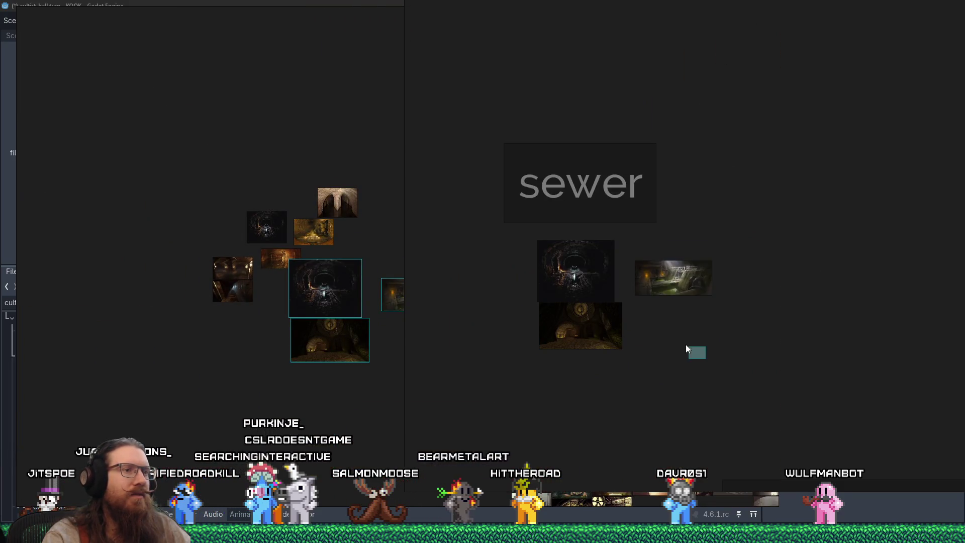
click(583, 282)
key(Delete)
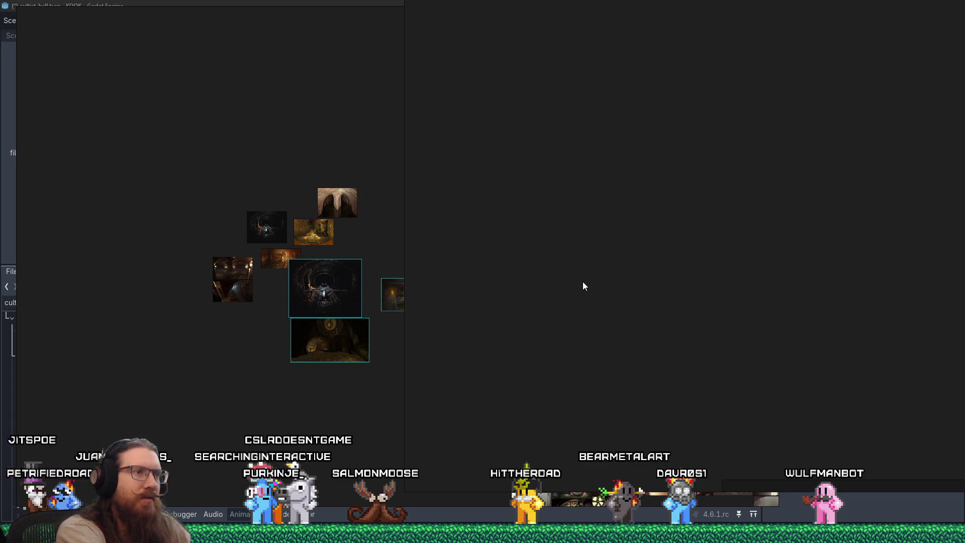
key(ctrl+z)
drag(699, 357, 542, 266)
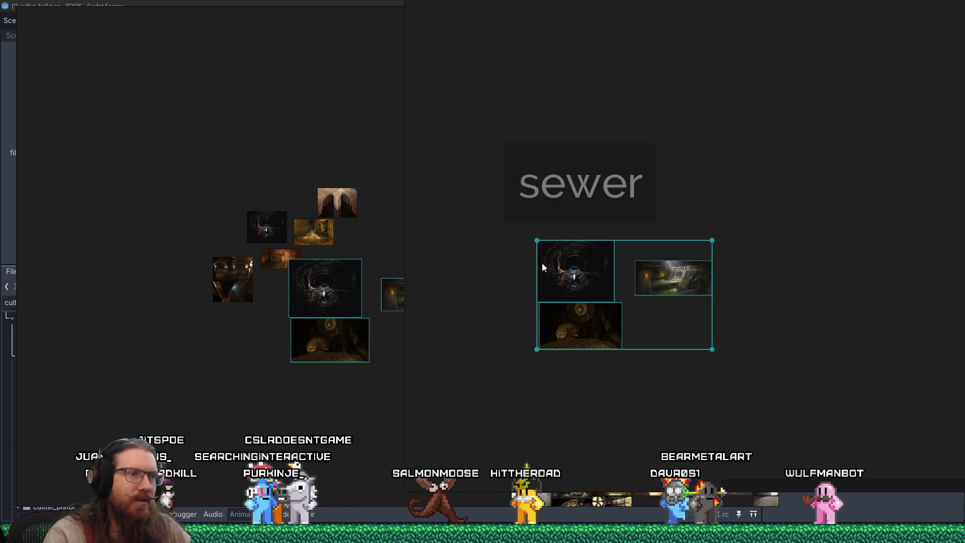
key(Delete)
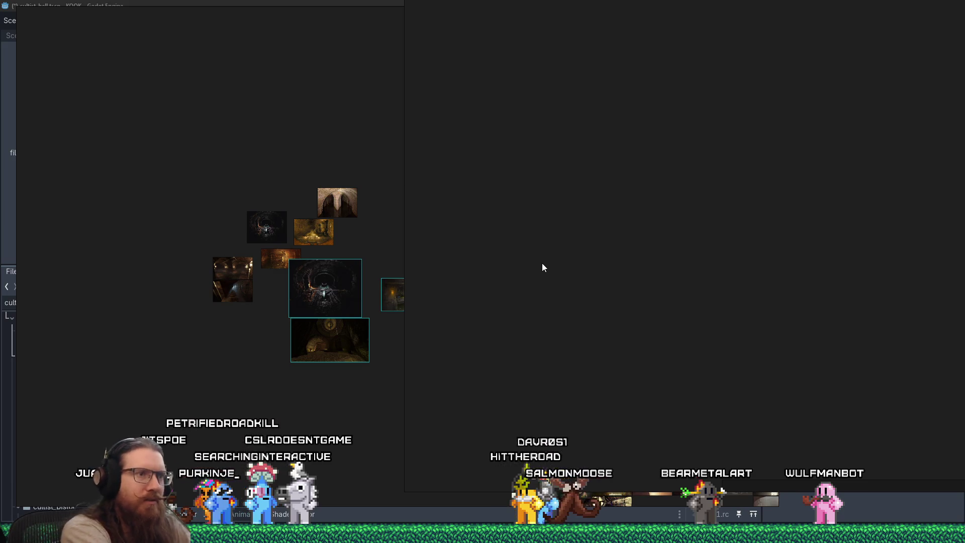
key(ctrl+z)
click(590, 268)
mouse_move(589, 268)
mouse_down()
mouse_move(502, 270)
mouse_move(555, 229)
mouse_up()
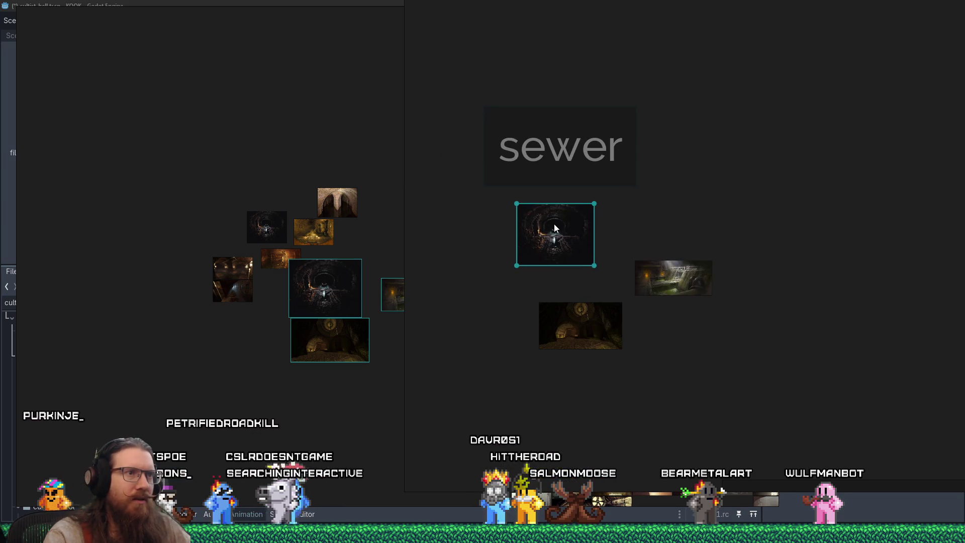
drag(575, 158, 610, 110)
mouse_move(575, 221)
mouse_down()
mouse_move(606, 218)
mouse_move(581, 222)
mouse_move(575, 248)
mouse_move(647, 288)
mouse_up()
Delete the sewer group and add a new text note on the empty canvas
scroll(589, 243, down, 6)
scroll(589, 244, up, 5)
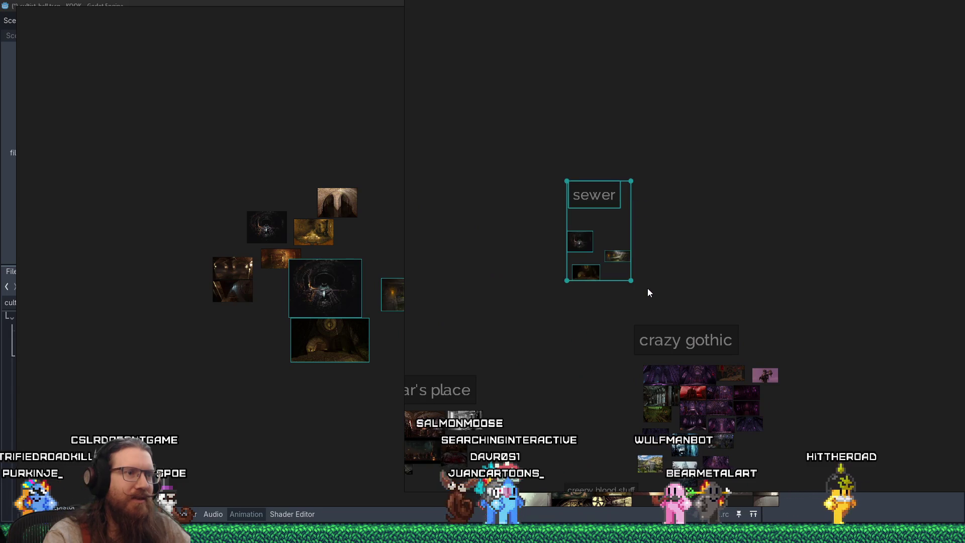
key(Delete)
double_click(613, 203)
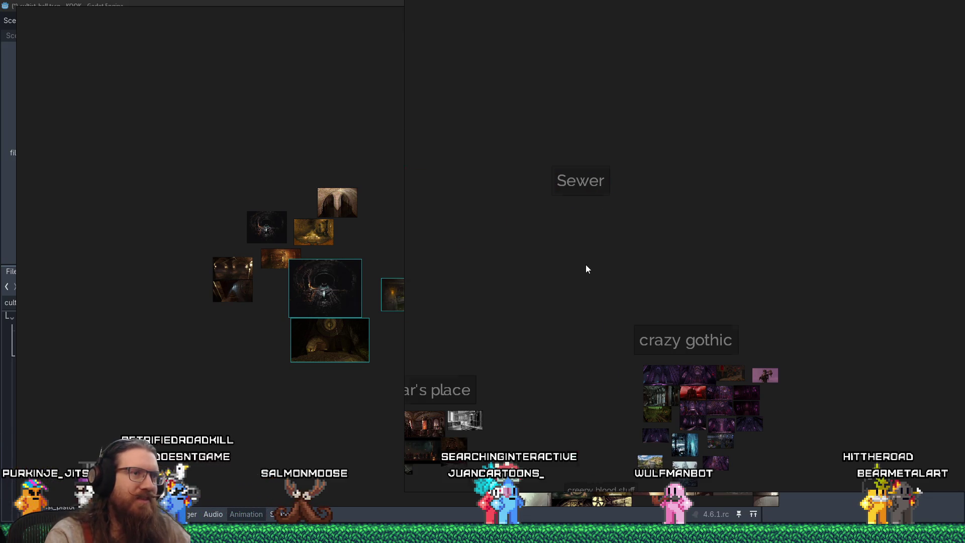
Paste the pipe image beside the main board's sewer thumbnails, then delete it from the second board
scroll(586, 269, down, 6)
scroll(656, 267, up, 1)
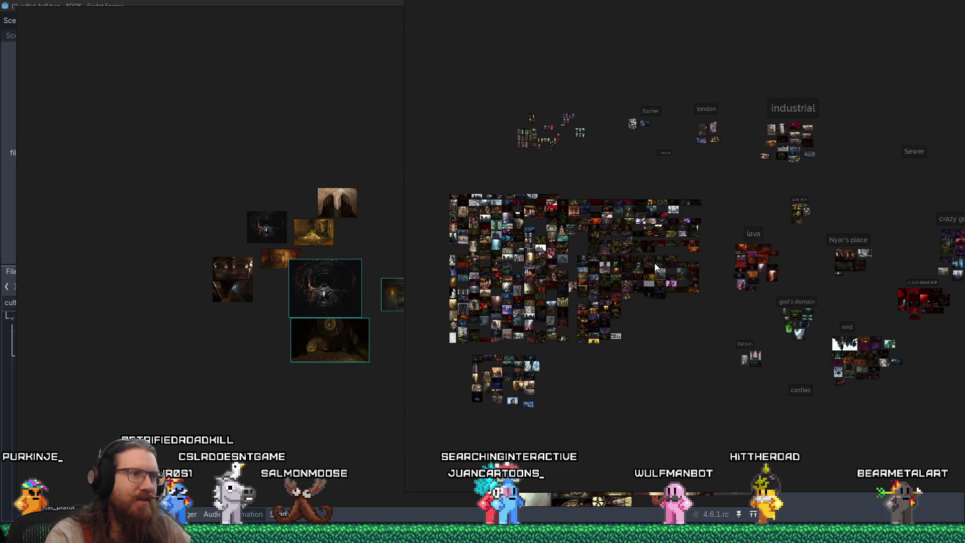
scroll(598, 249, up, 5)
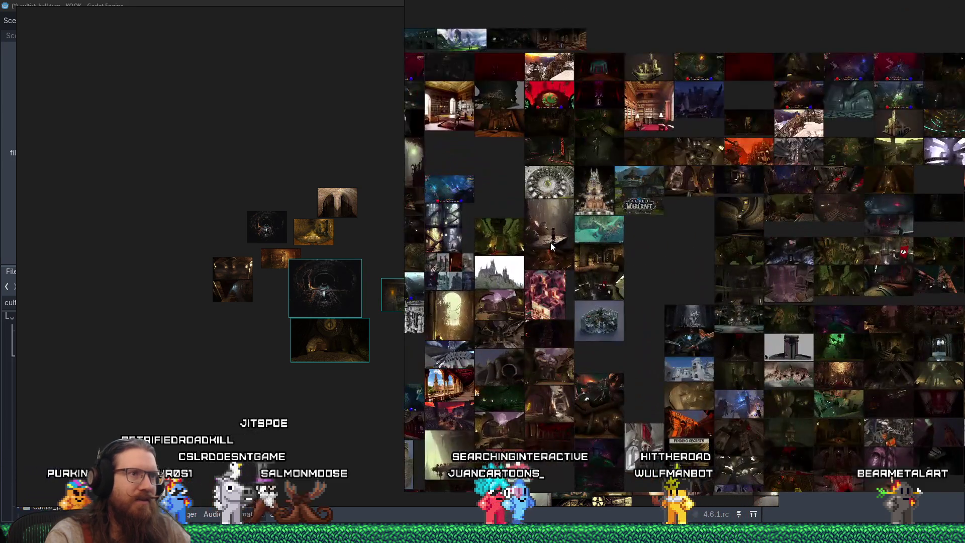
scroll(505, 354, up, 5)
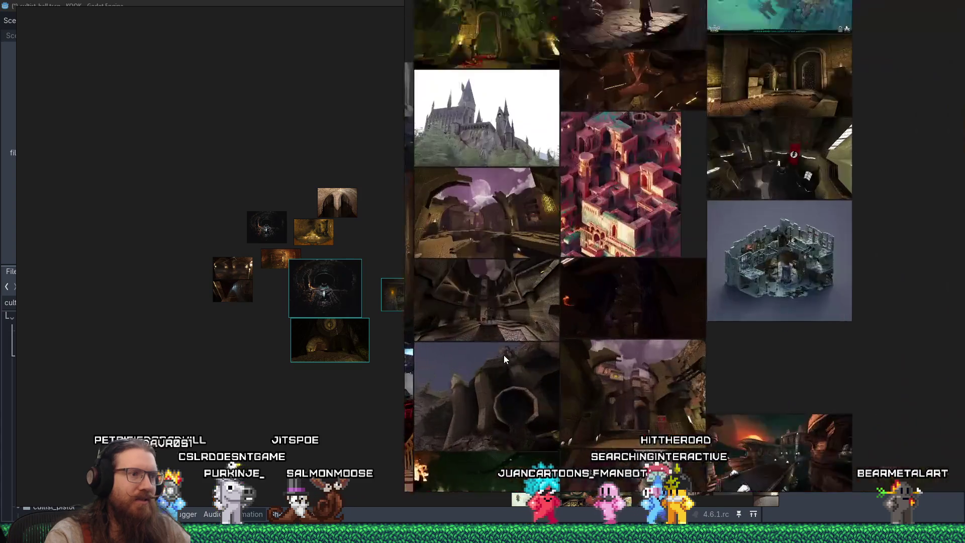
scroll(607, 282, up, 1)
scroll(607, 282, down, 2)
click(633, 268)
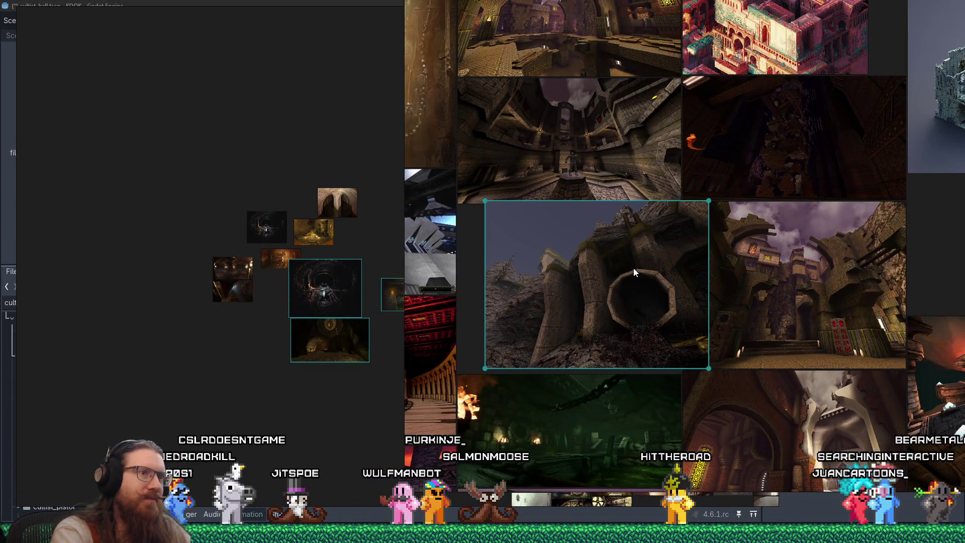
click(236, 402)
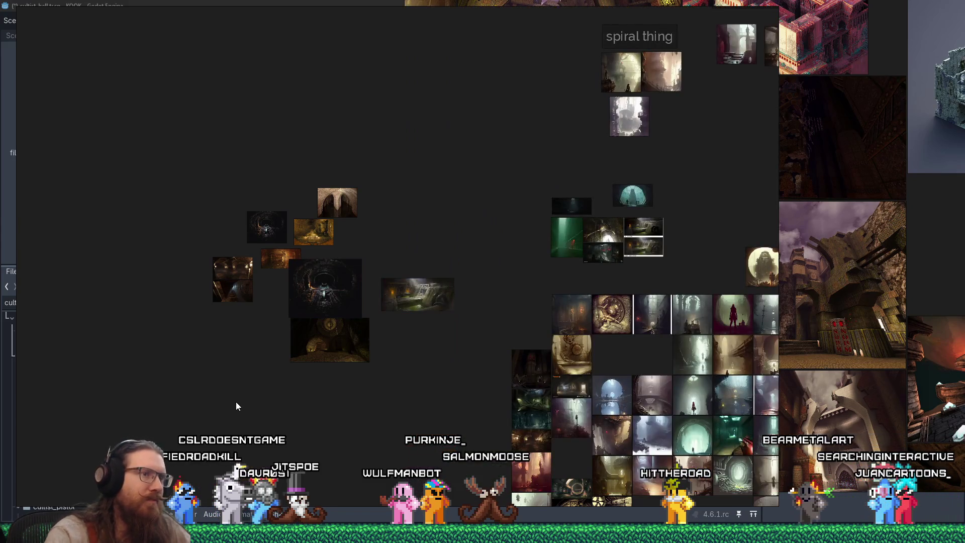
key(ctrl+v)
drag(254, 385, 263, 325)
click(789, 300)
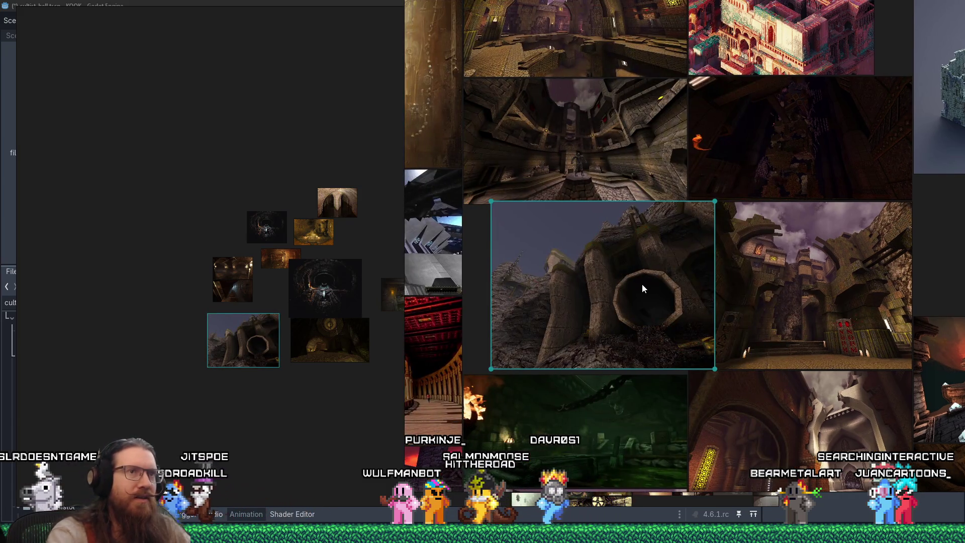
key(Delete)
Select the green pipes image on the large board and paste it into the sewer board
scroll(641, 284, down, 3)
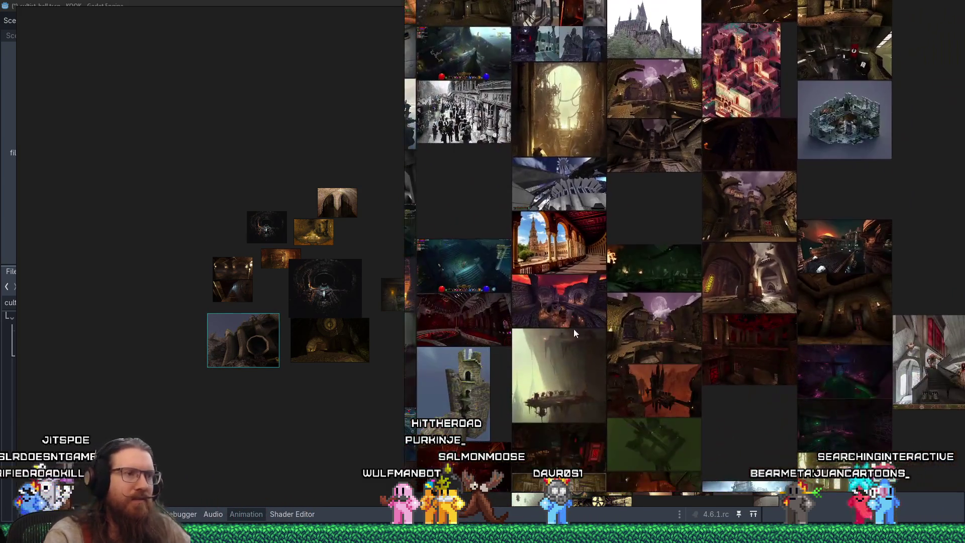
scroll(638, 282, up, 3)
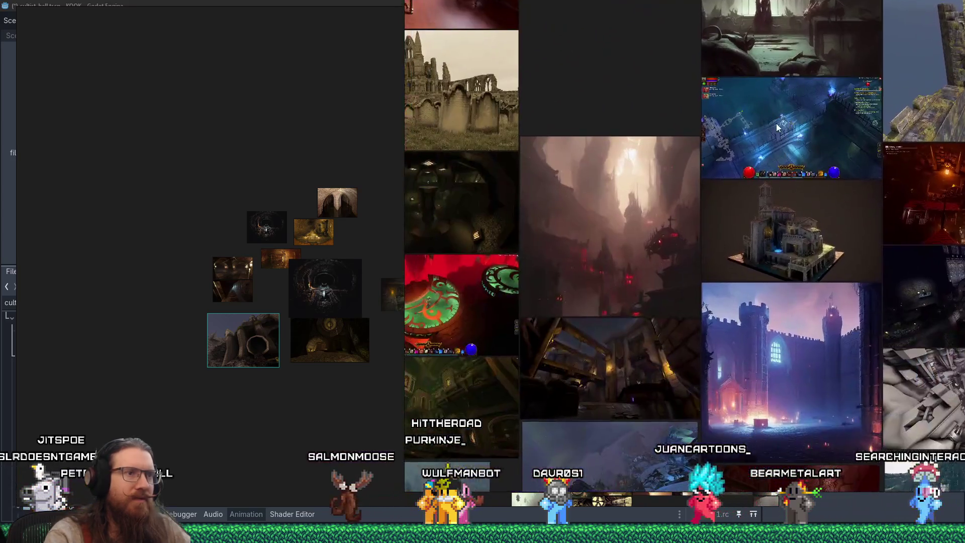
scroll(717, 116, down, 5)
scroll(646, 266, up, 3)
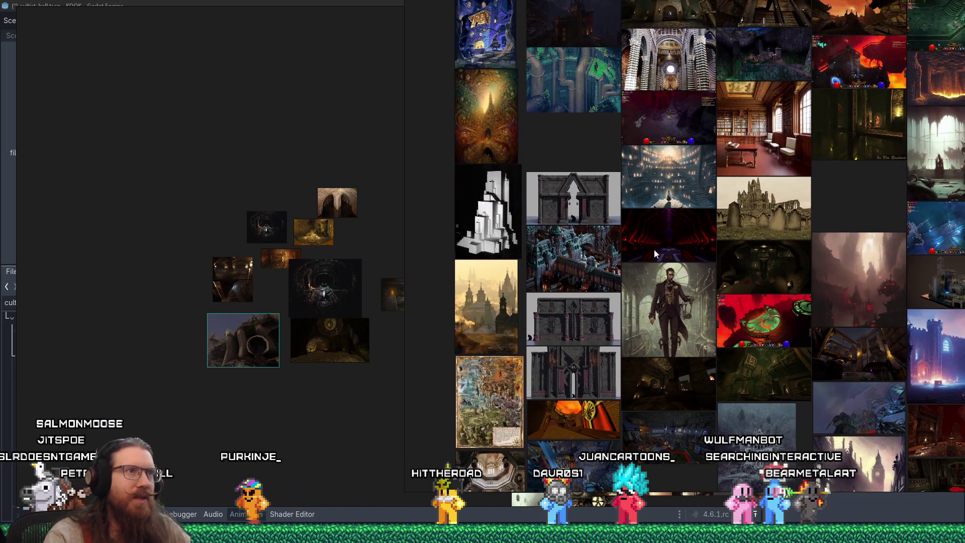
scroll(571, 273, up, 5)
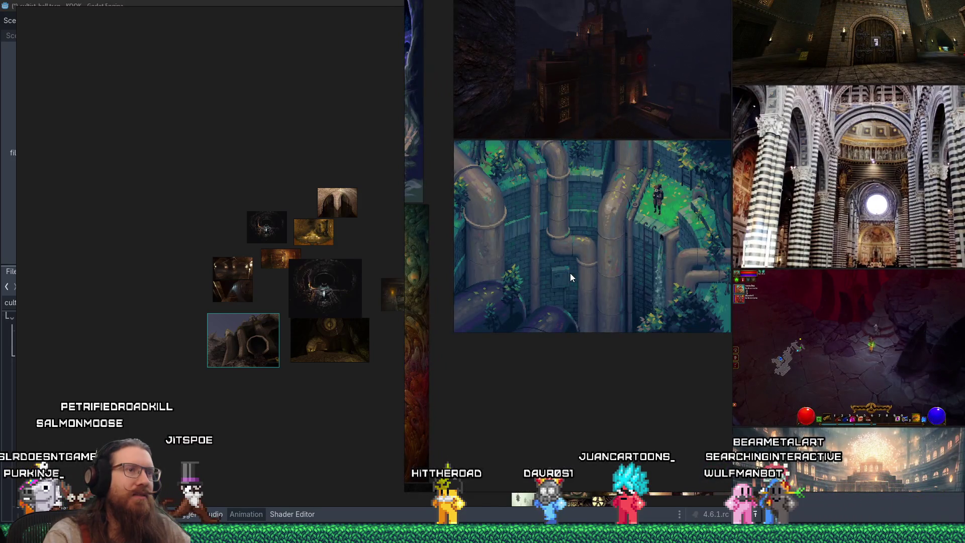
scroll(570, 273, down, 3)
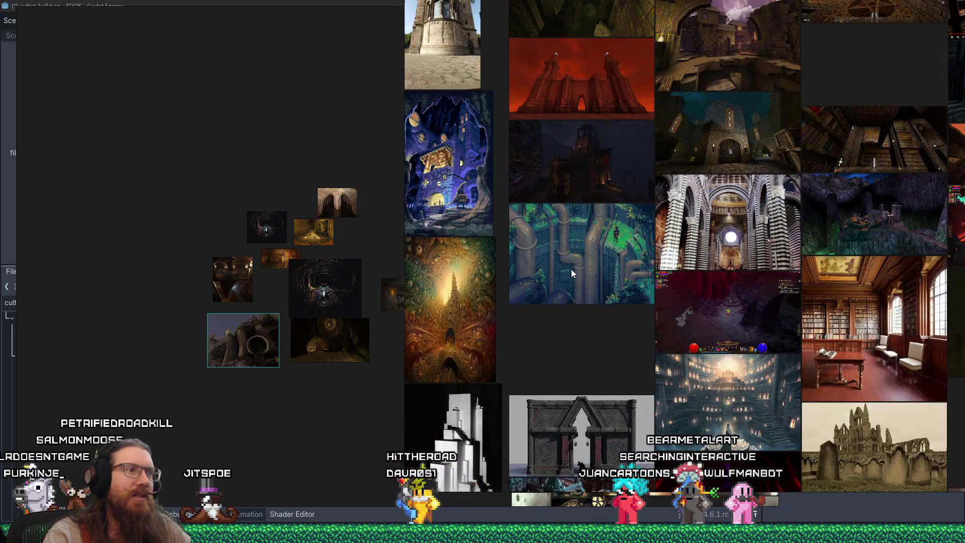
scroll(574, 270, down, 3)
scroll(574, 270, up, 4)
click(574, 270)
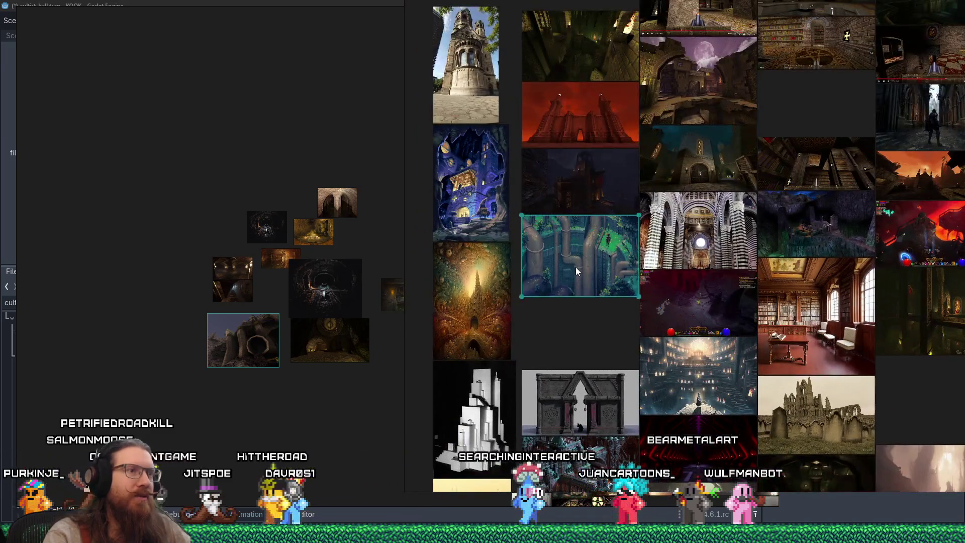
drag(575, 270, 580, 290)
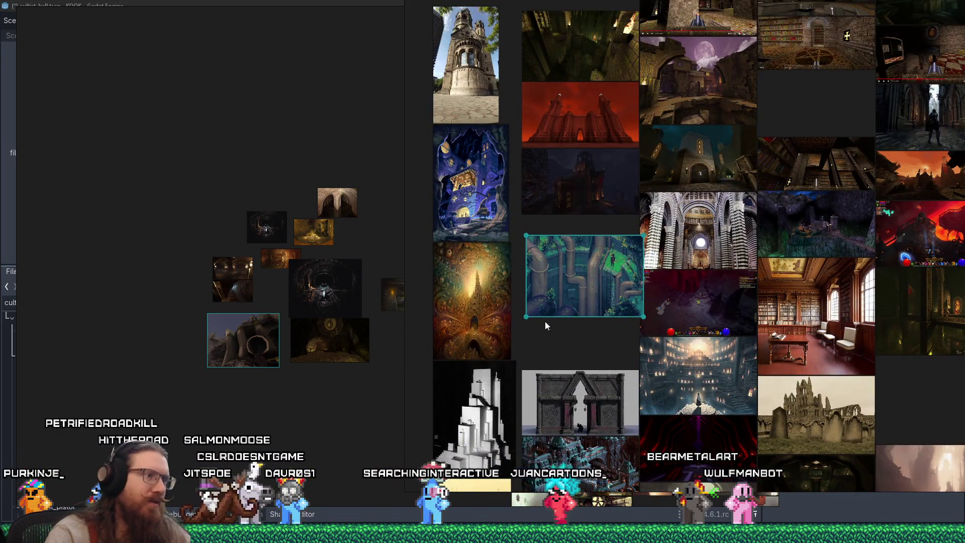
click(288, 406)
key(ctrl+v)
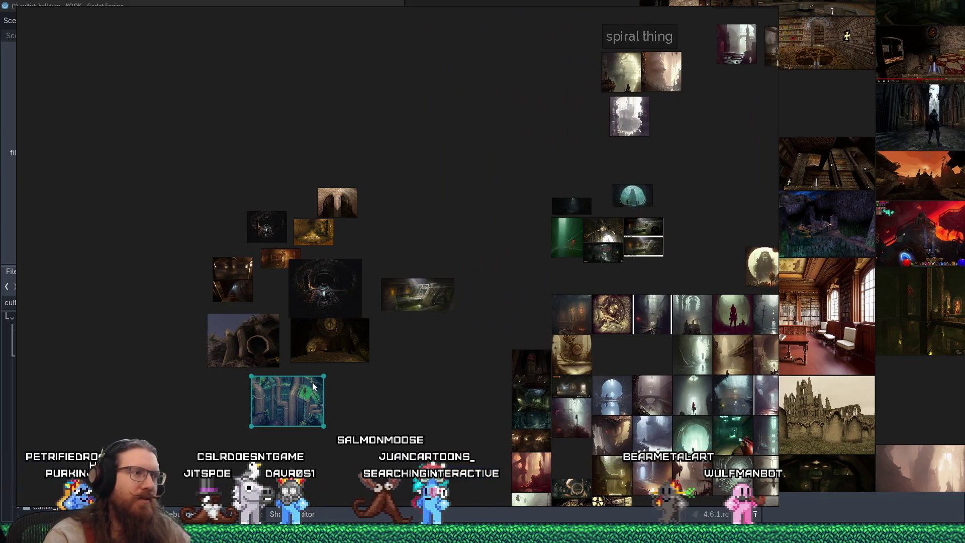
click(612, 257)
scroll(587, 279, down, 5)
drag(586, 296, 799, 229)
scroll(755, 248, down, 2)
scroll(474, 420, up, 6)
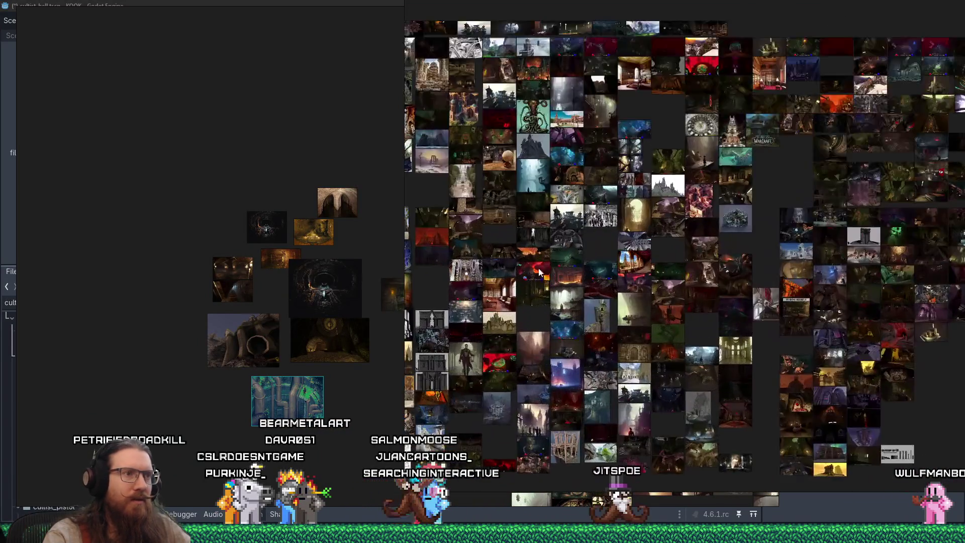
scroll(527, 185, up, 8)
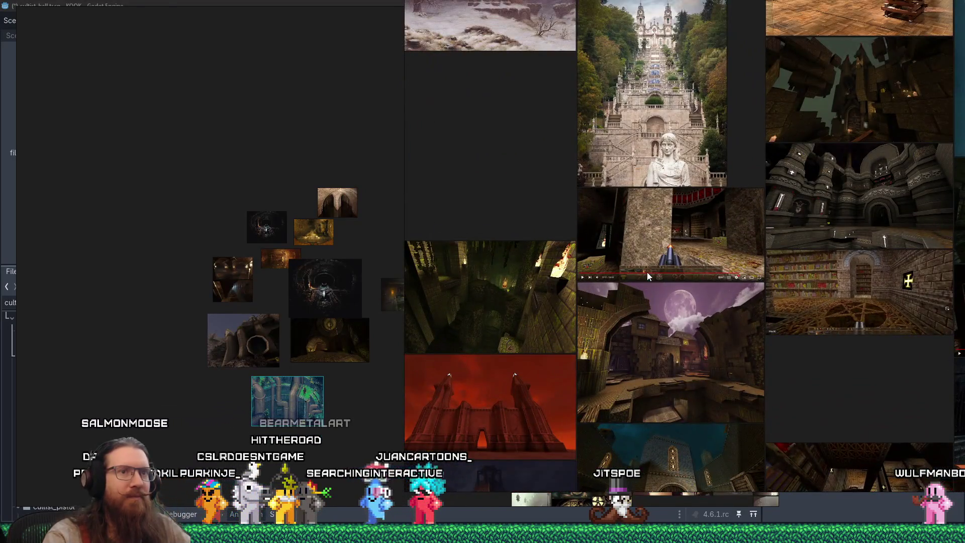
mouse_move(562, 330)
mouse_down()
mouse_move(668, 222)
mouse_move(698, 141)
mouse_move(694, 118)
mouse_up()
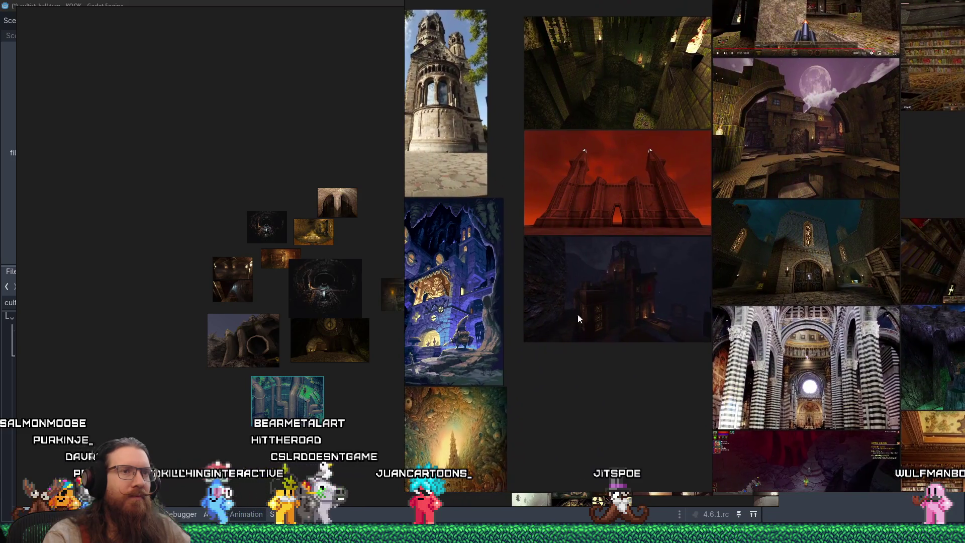
drag(590, 300, 628, 134)
scroll(670, 350, down, 1)
drag(670, 350, 618, 186)
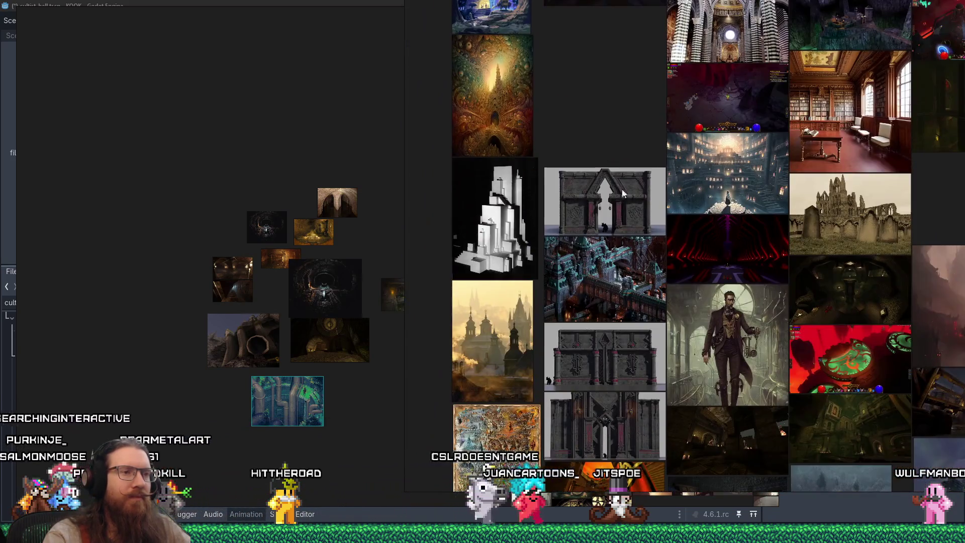
scroll(618, 186, down, 10)
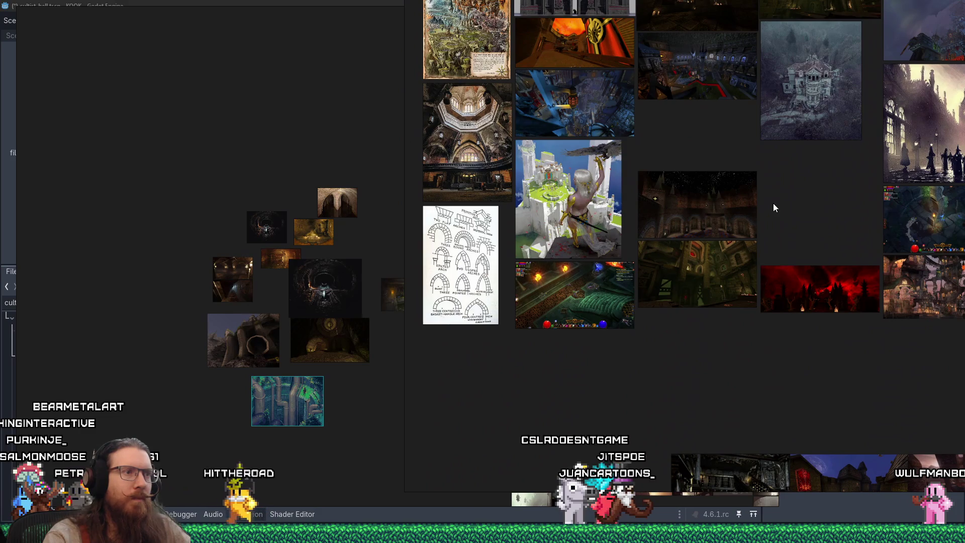
drag(773, 203, 511, 147)
drag(803, 261, 571, 304)
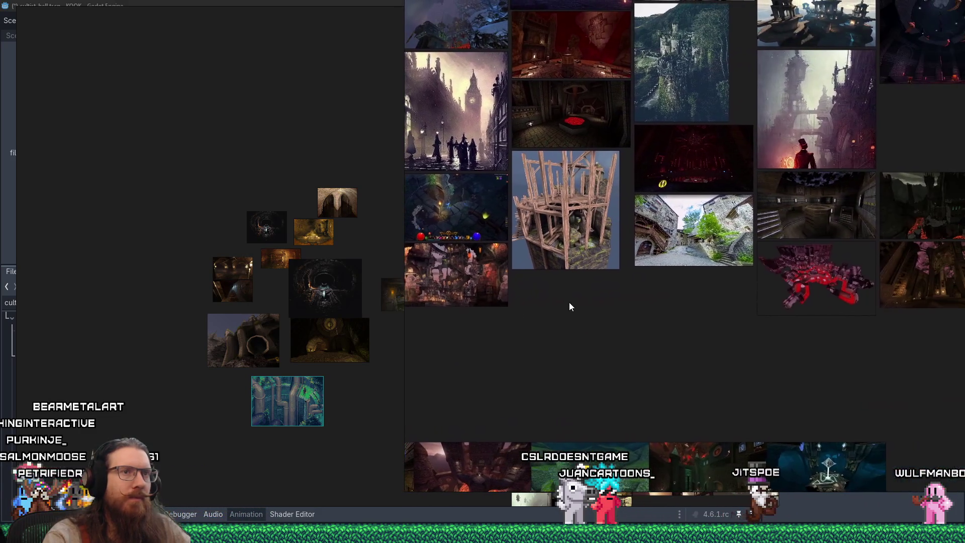
scroll(620, 179, down, 5)
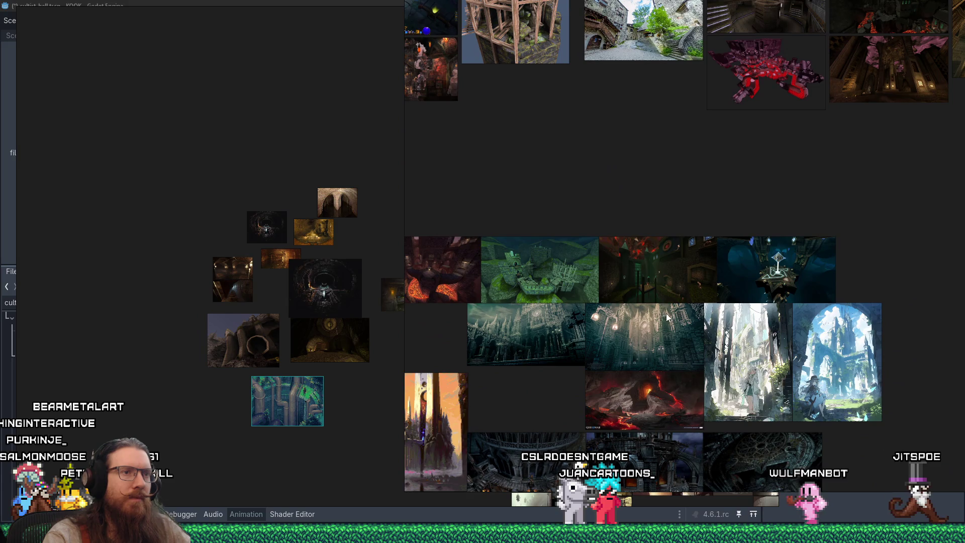
scroll(666, 317, down, 8)
scroll(696, 309, left, 3)
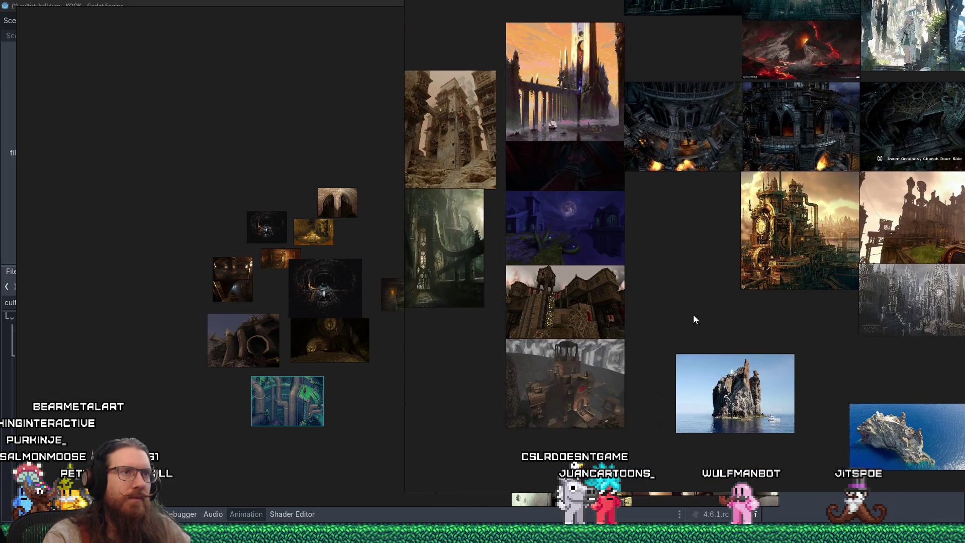
scroll(693, 319, down, 5)
scroll(678, 234, left, 3)
drag(705, 314, 369, 308)
scroll(596, 374, down, 5)
scroll(529, 387, up, 3)
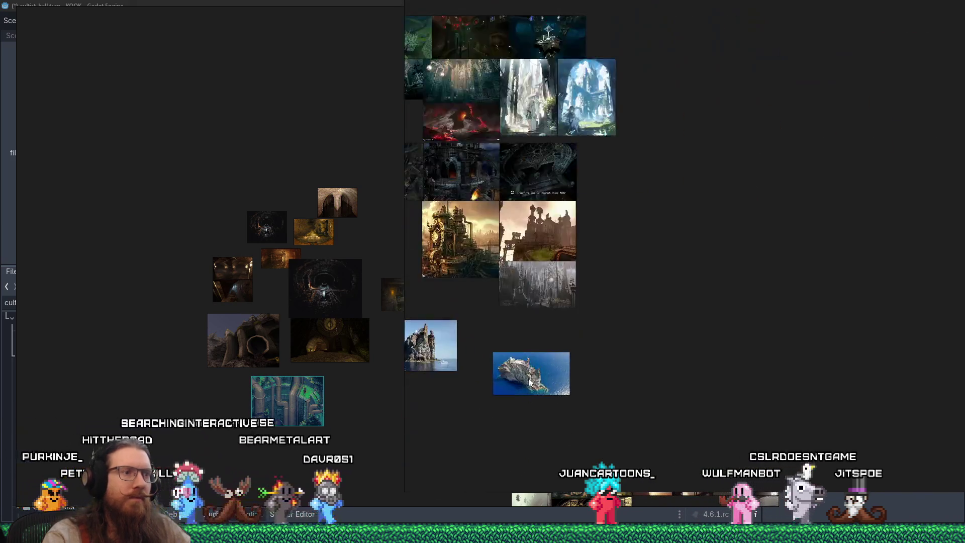
scroll(529, 387, up, 5)
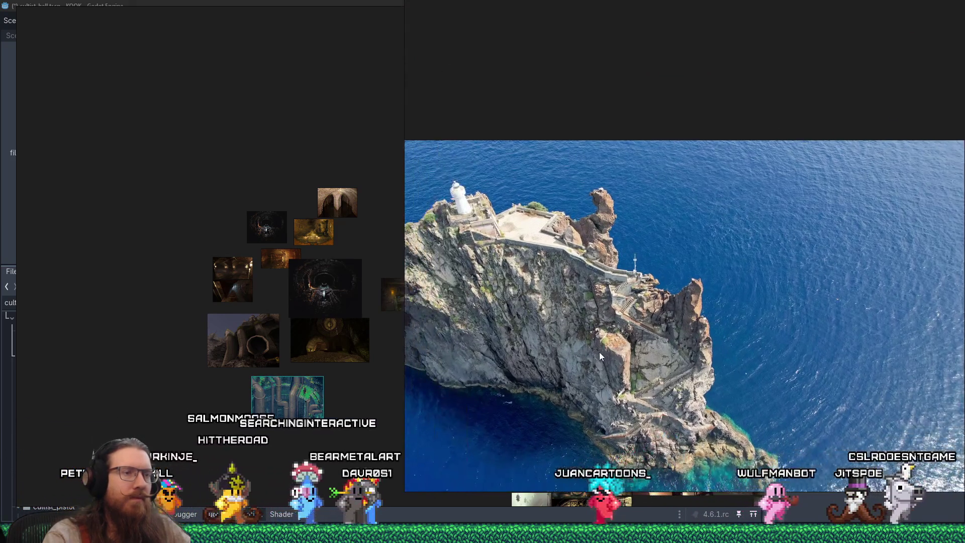
drag(599, 351, 619, 336)
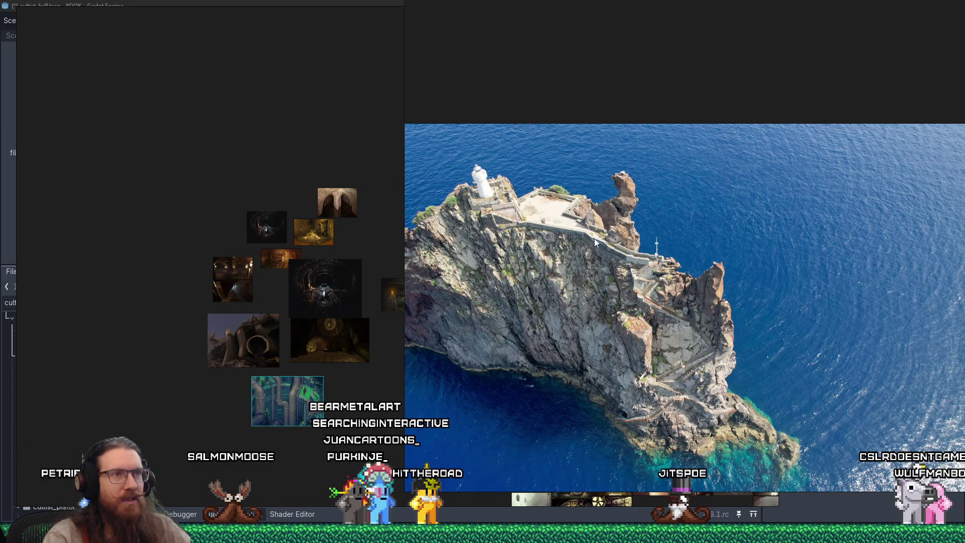
scroll(664, 373, up, 3)
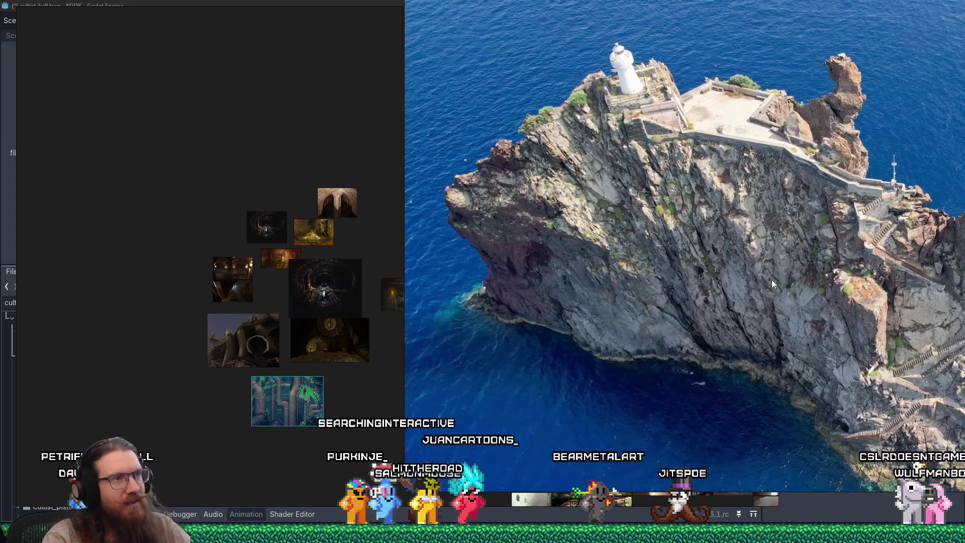
scroll(699, 286, down, 5)
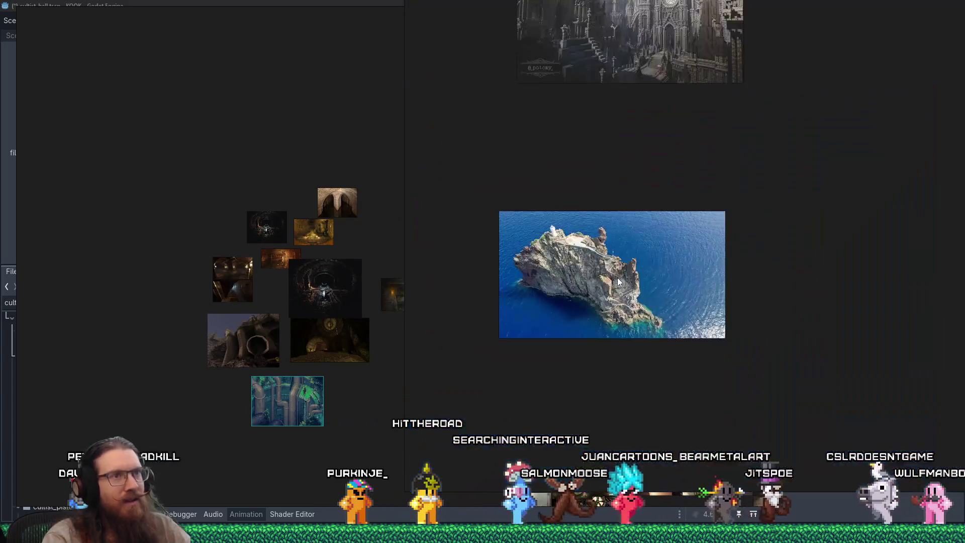
scroll(637, 159, up, 7)
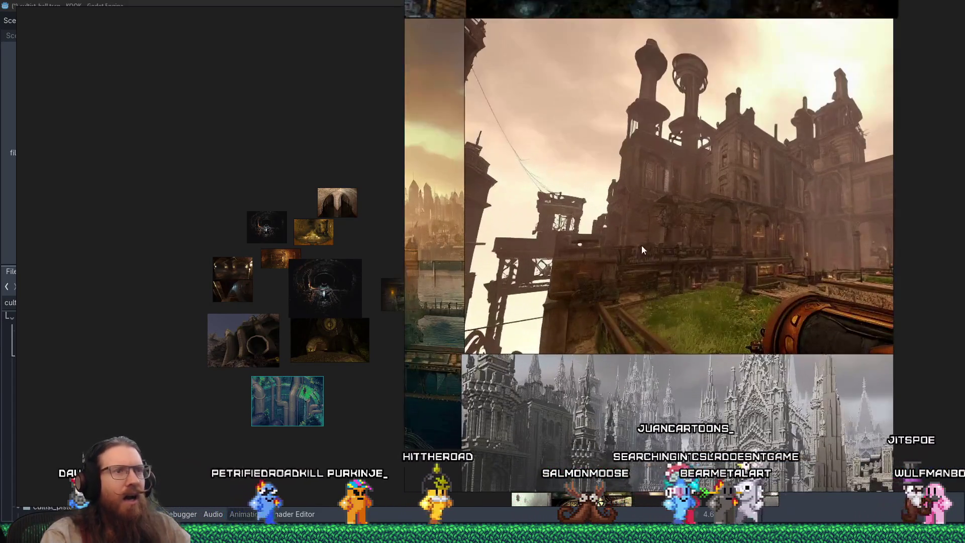
scroll(674, 242, down, 8)
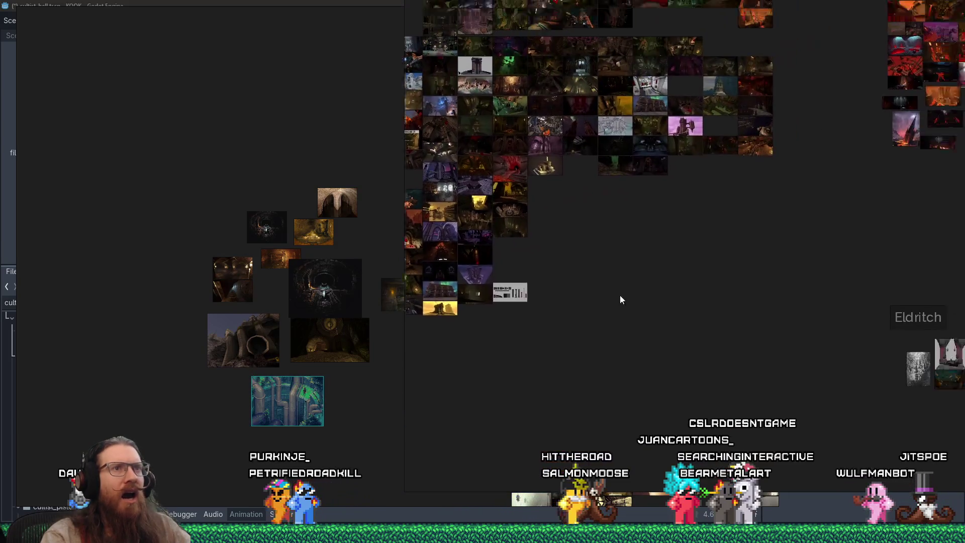
mouse_move(668, 346)
mouse_down()
mouse_move(575, 314)
mouse_move(613, 282)
mouse_move(707, 258)
mouse_move(610, 329)
mouse_move(514, 351)
mouse_move(513, 310)
mouse_up()
scroll(682, 254, down, 4)
scroll(569, 272, up, 10)
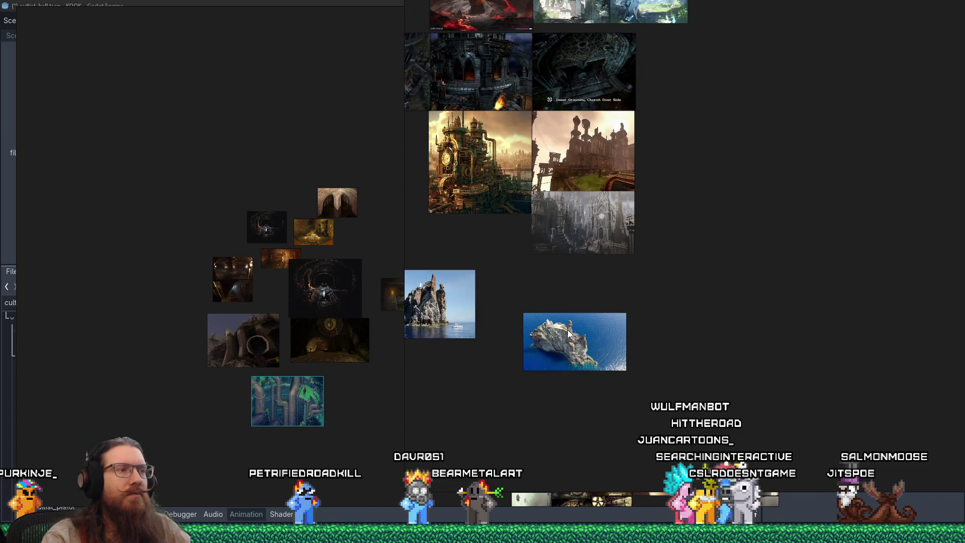
scroll(569, 333, up, 5)
click(626, 357)
scroll(654, 389, down, 5)
drag(779, 430, 654, 363)
scroll(659, 372, down, 10)
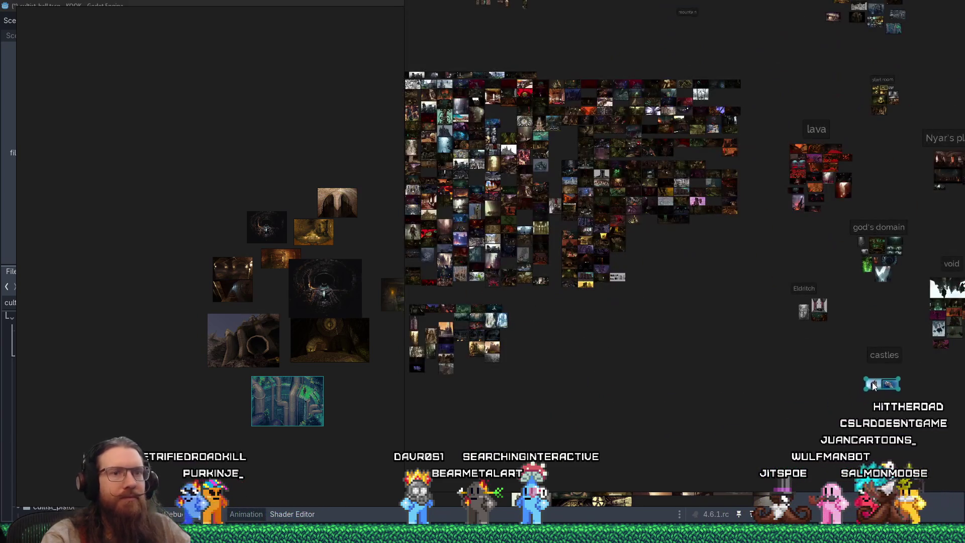
scroll(472, 352, up, 5)
scroll(505, 351, up, 3)
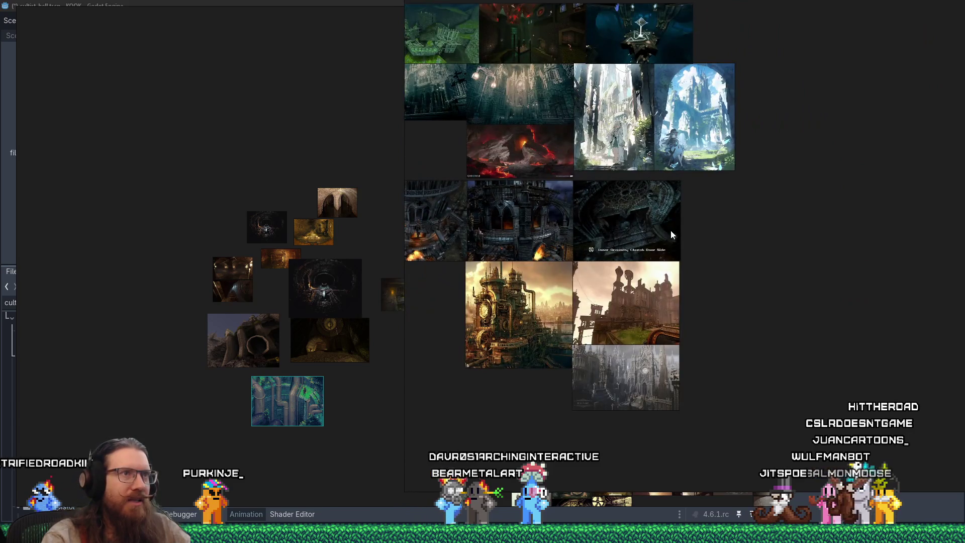
scroll(586, 195, up, 2)
scroll(586, 195, up, 3)
scroll(752, 301, down, 8)
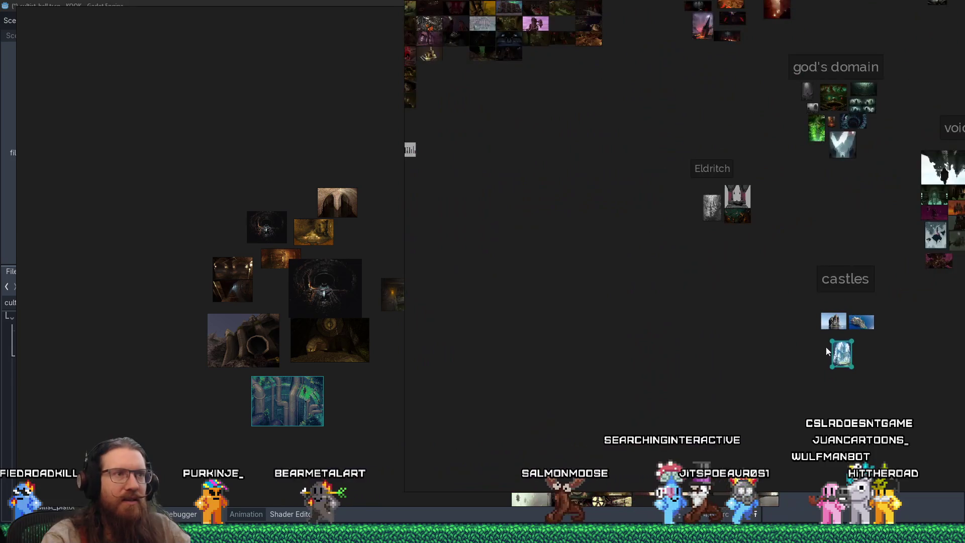
scroll(578, 289, up, 6)
scroll(622, 376, up, 2)
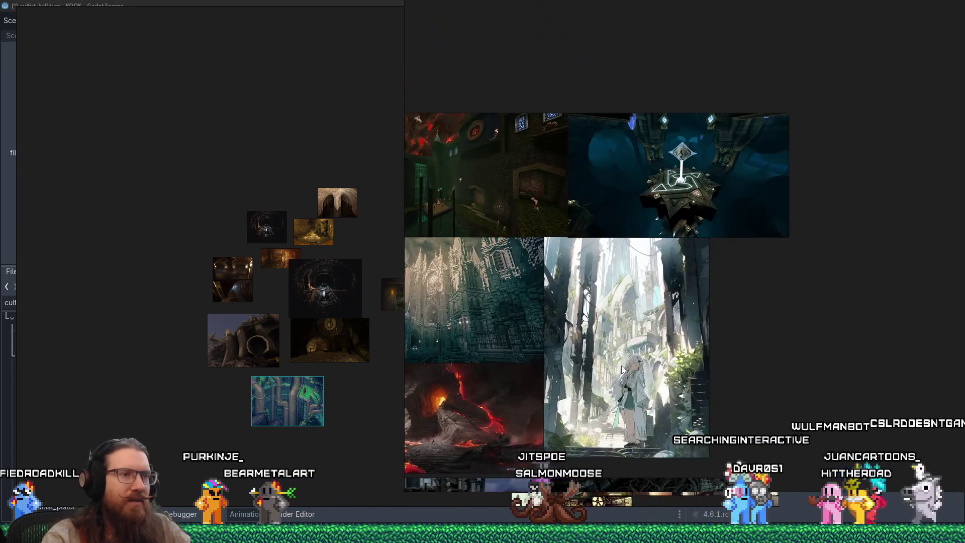
scroll(630, 333, up, 2)
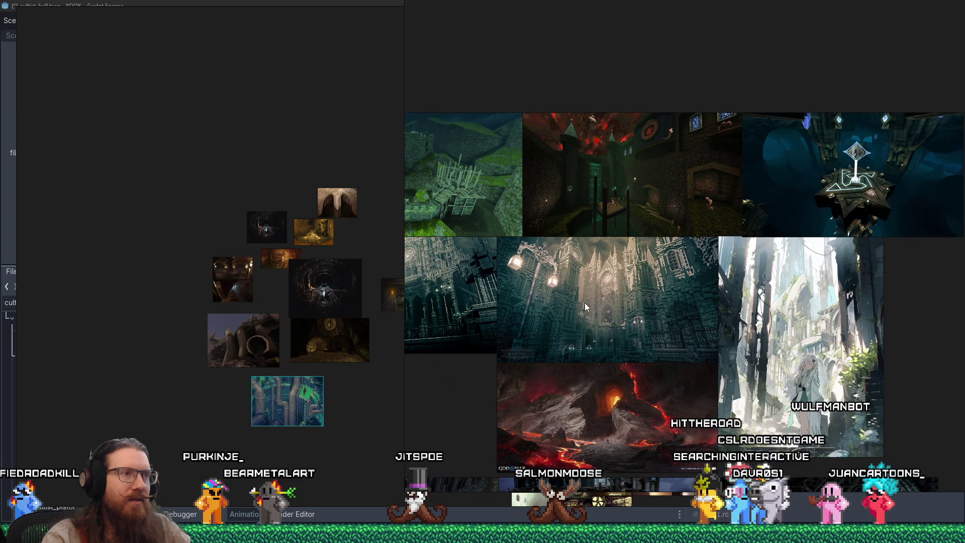
click(584, 303)
scroll(560, 299, down, 1)
scroll(560, 300, down, 1)
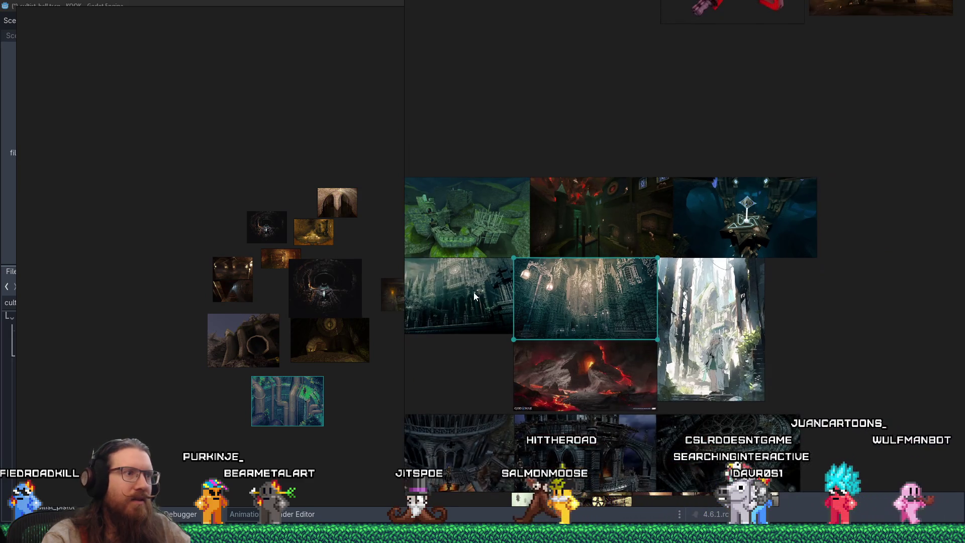
shift+click(473, 291)
scroll(473, 291, down, 3)
scroll(475, 295, down, 6)
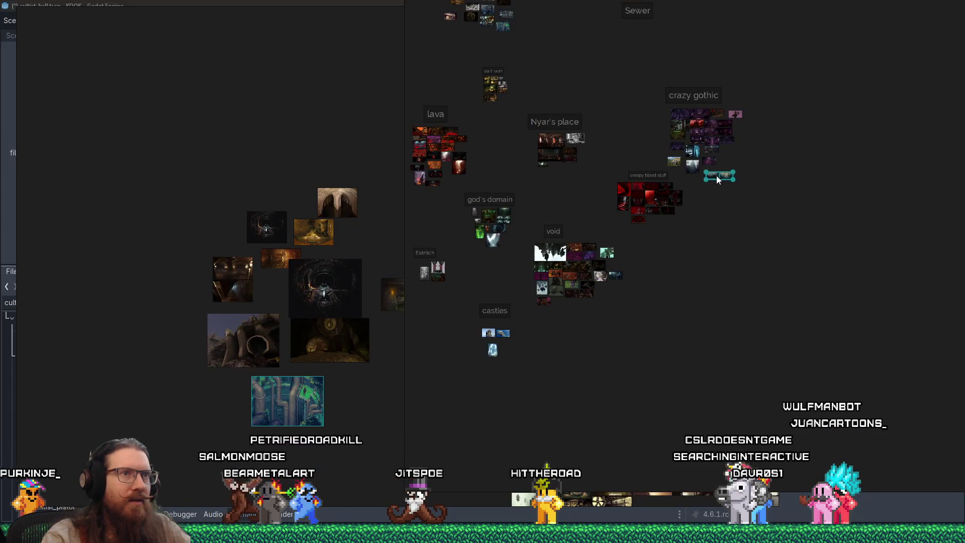
scroll(467, 293, up, 8)
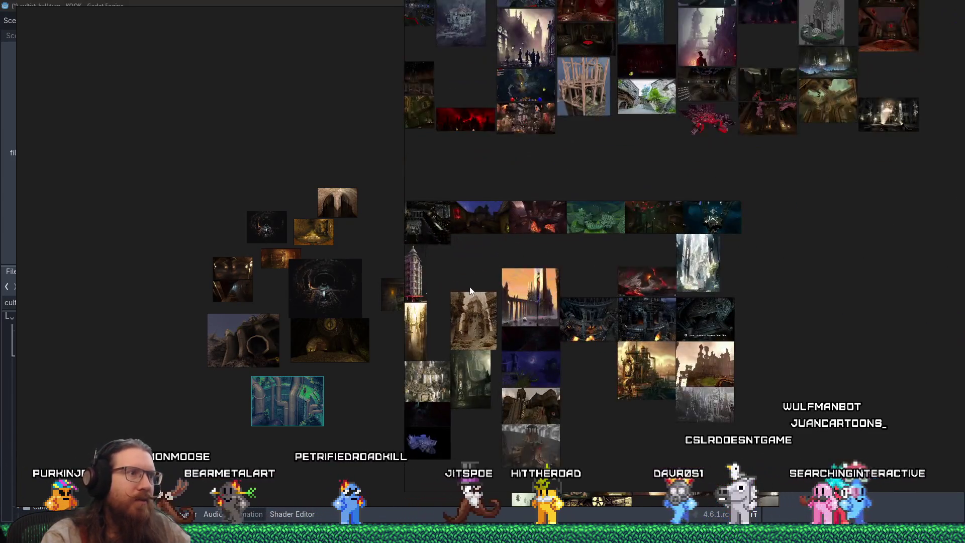
scroll(498, 252, up, 3)
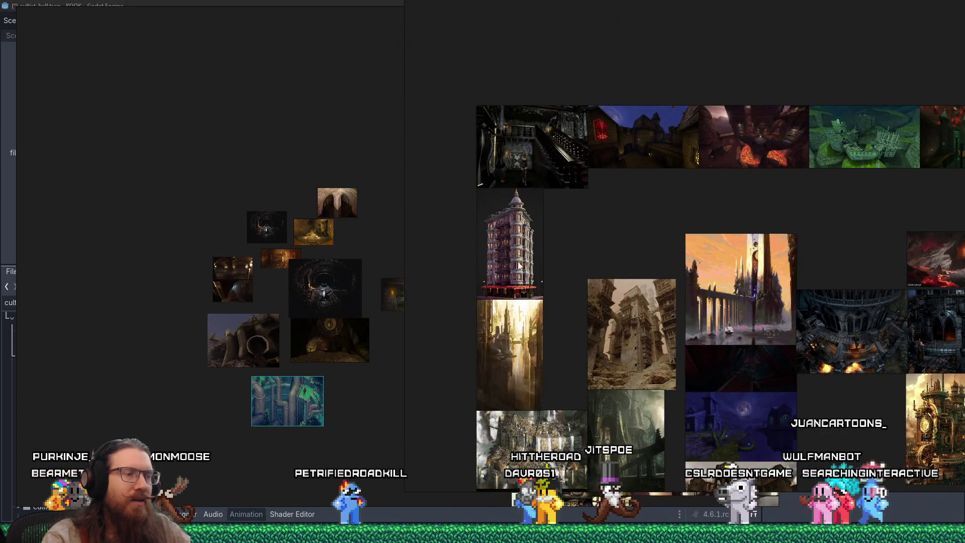
scroll(532, 267, up, 3)
Pull the orange tower image out of the loose image cluster
click(536, 254)
scroll(541, 267, down, 10)
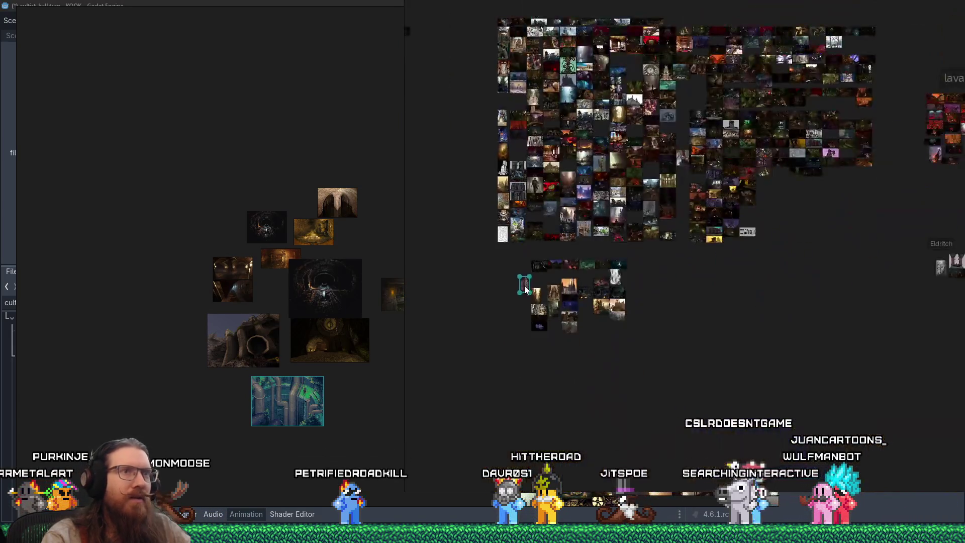
scroll(525, 290, up, 5)
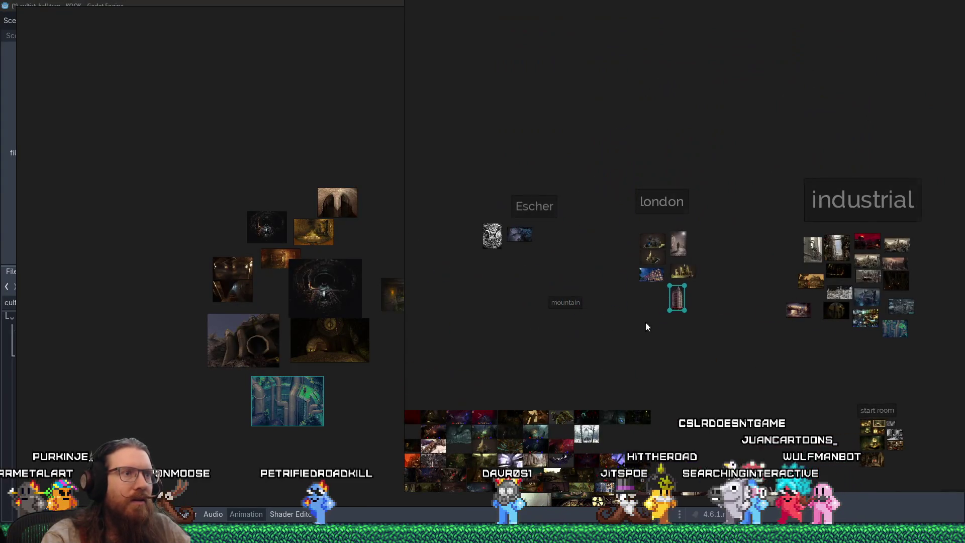
scroll(574, 422, down, 3)
scroll(564, 359, up, 8)
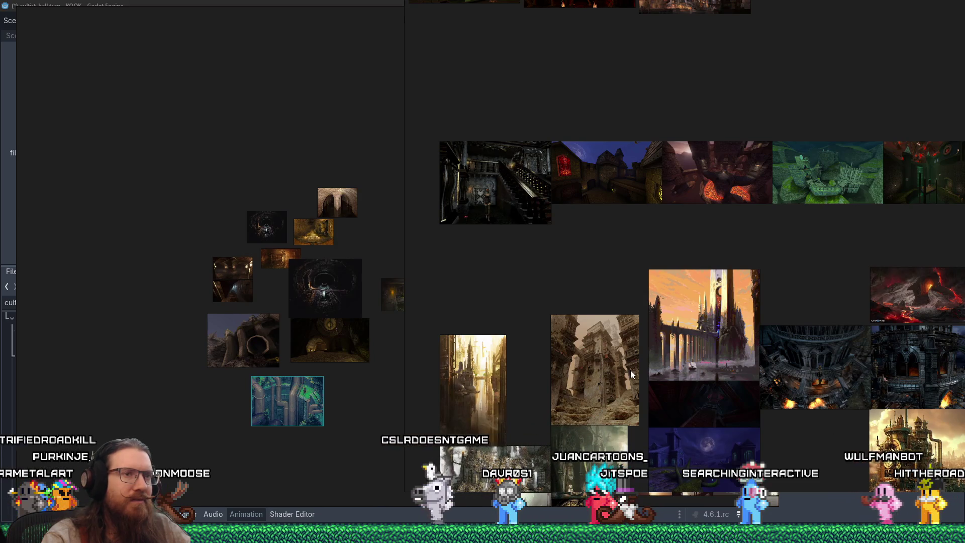
scroll(706, 352, down, 2)
mouse_move(706, 352)
mouse_down()
mouse_move(713, 347)
mouse_move(630, 355)
mouse_move(755, 363)
mouse_move(771, 294)
mouse_move(723, 363)
mouse_move(794, 309)
mouse_move(548, 361)
mouse_move(679, 293)
mouse_move(623, 327)
mouse_move(625, 349)
mouse_move(508, 400)
mouse_up()
Place the tower image next to the london group, above the mountain label
scroll(694, 357, down, 5)
scroll(755, 363, up, 4)
scroll(756, 363, down, 3)
scroll(764, 326, up, 3)
scroll(748, 309, down, 3)
scroll(723, 363, up, 6)
scroll(553, 354, down, 5)
scroll(509, 399, down, 5)
scroll(508, 399, up, 10)
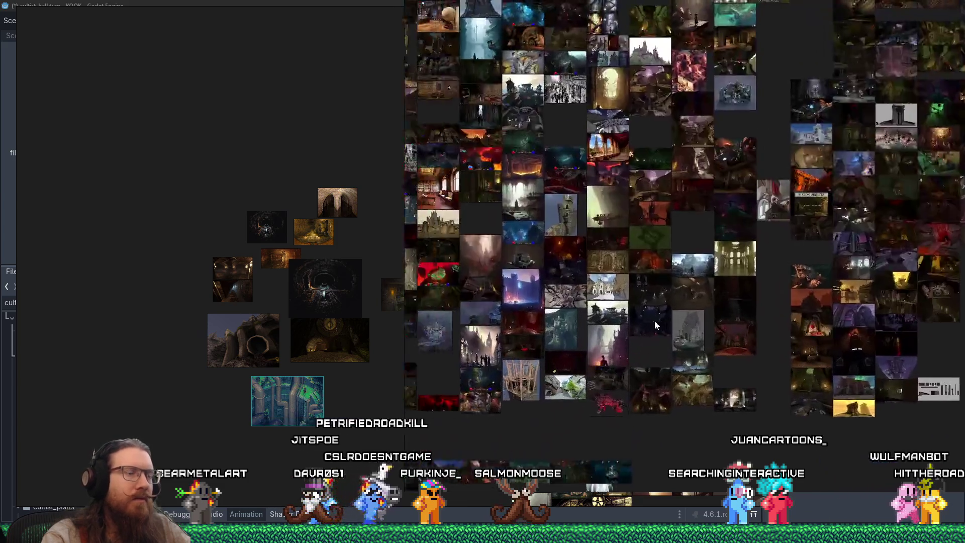
scroll(622, 300, up, 5)
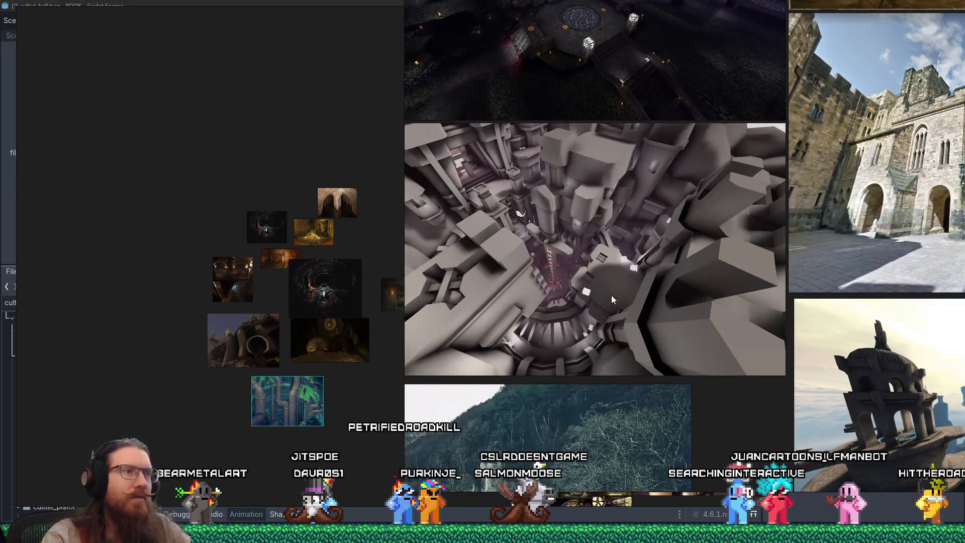
scroll(610, 294, down, 5)
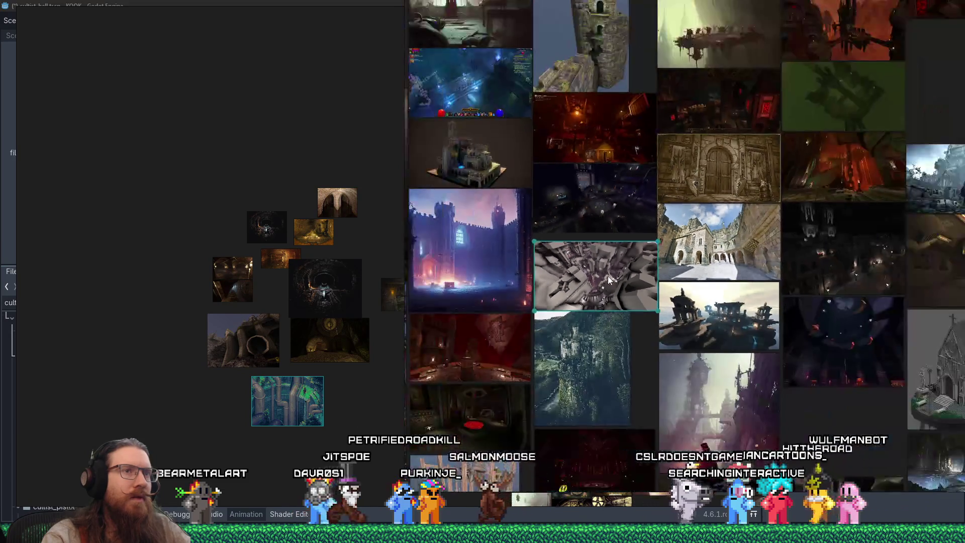
scroll(604, 282, down, 10)
scroll(659, 287, up, 3)
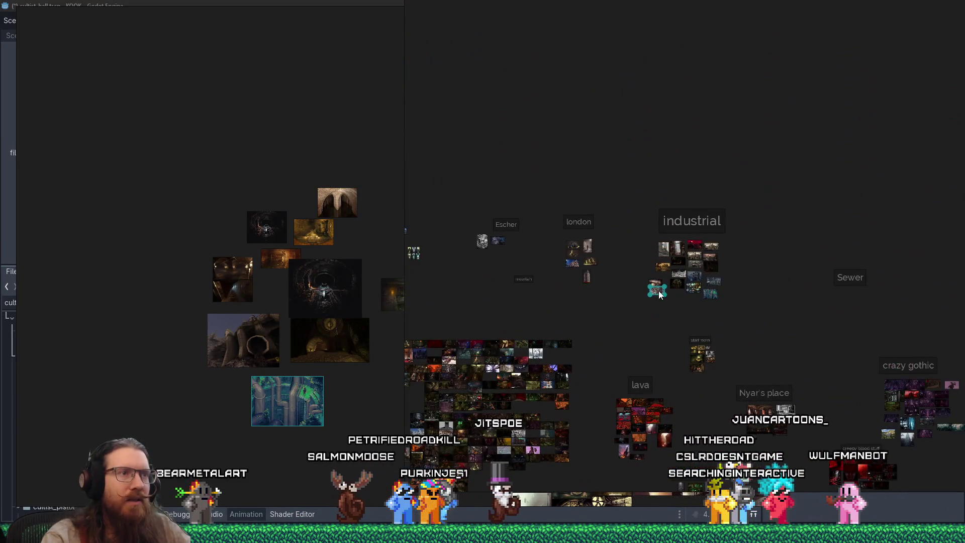
scroll(514, 287, up, 5)
drag(514, 287, 507, 238)
scroll(524, 378, down, 5)
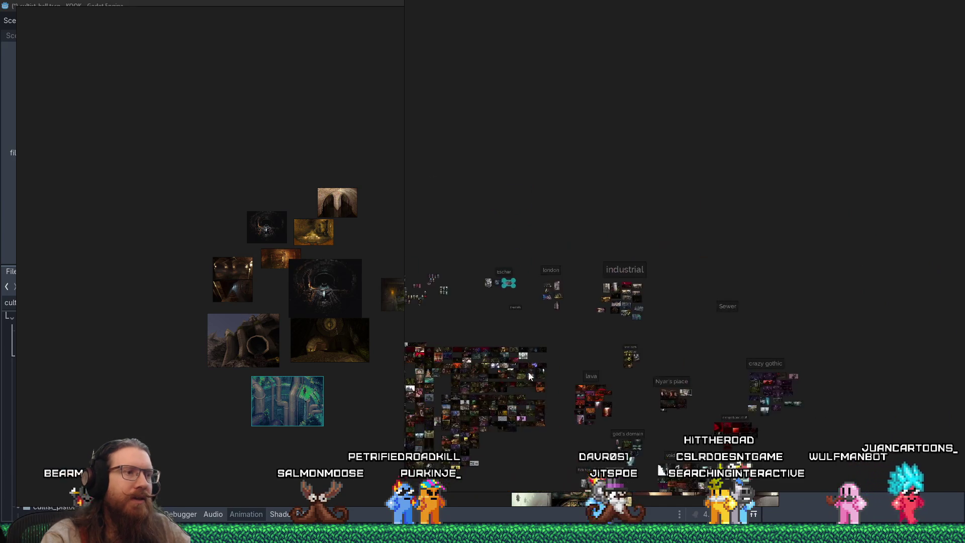
scroll(711, 250, up, 5)
scroll(711, 249, down, 3)
scroll(647, 261, up, 3)
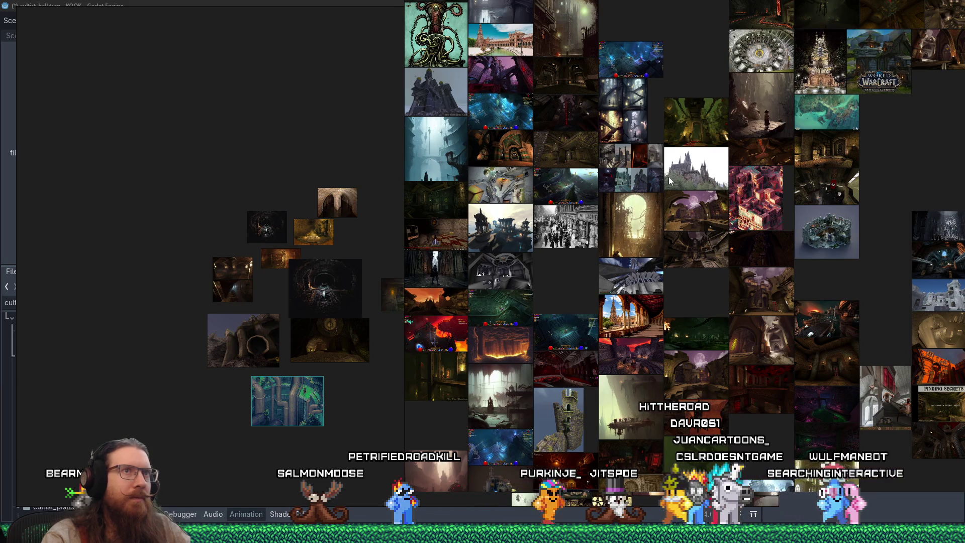
scroll(604, 204, up, 6)
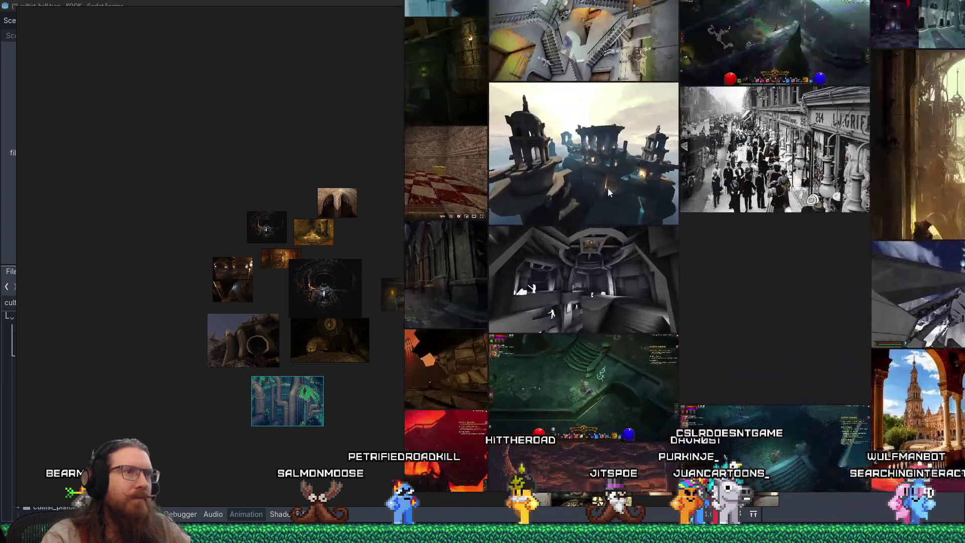
scroll(609, 189, down, 8)
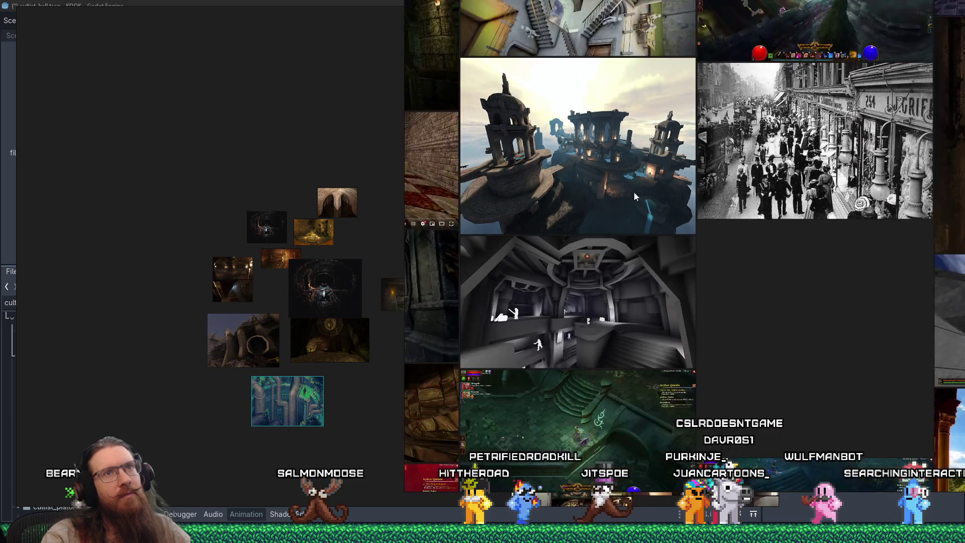
scroll(609, 296, up, 5)
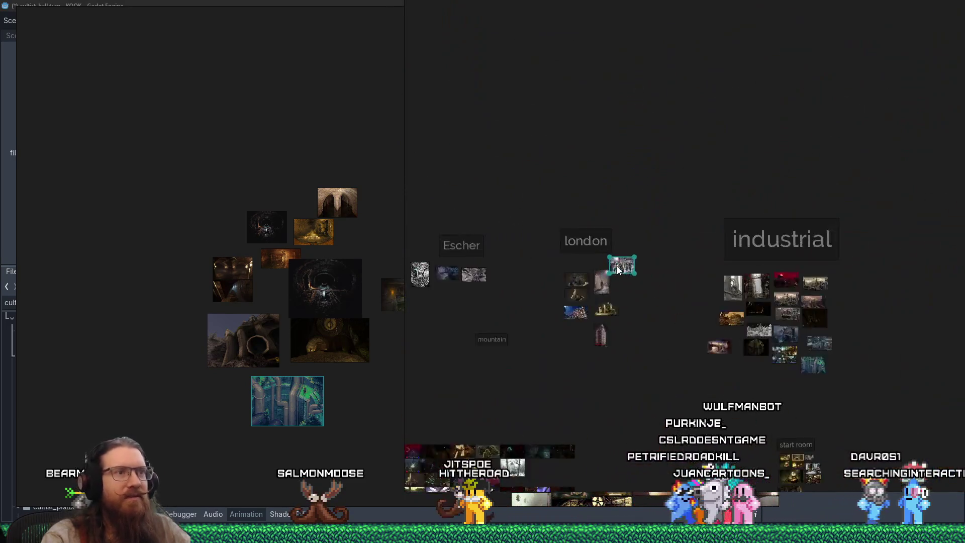
scroll(636, 295, down, 5)
scroll(696, 280, up, 5)
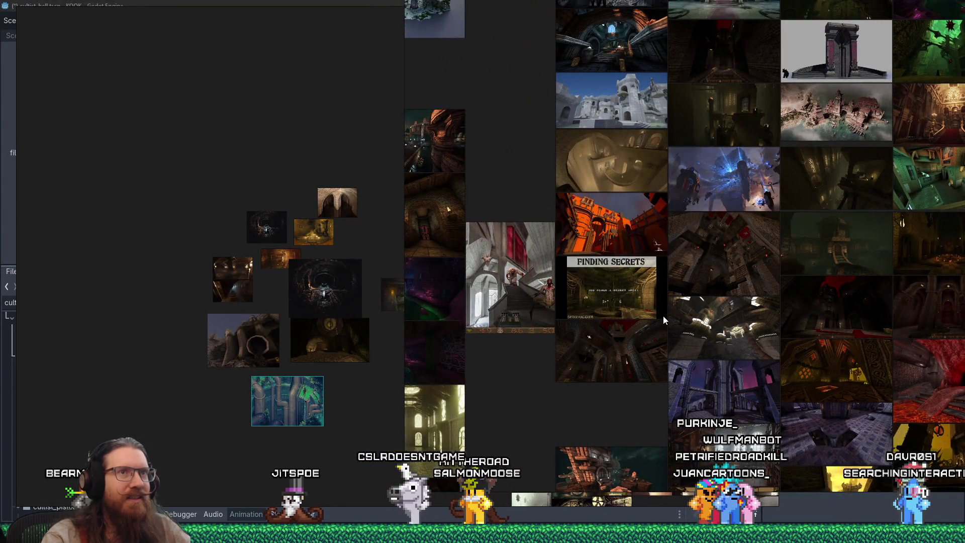
scroll(771, 219, up, 5)
Nudge the island-town image and move the opera-hall image into the Eldritch group
click(749, 178)
drag(749, 179, 743, 189)
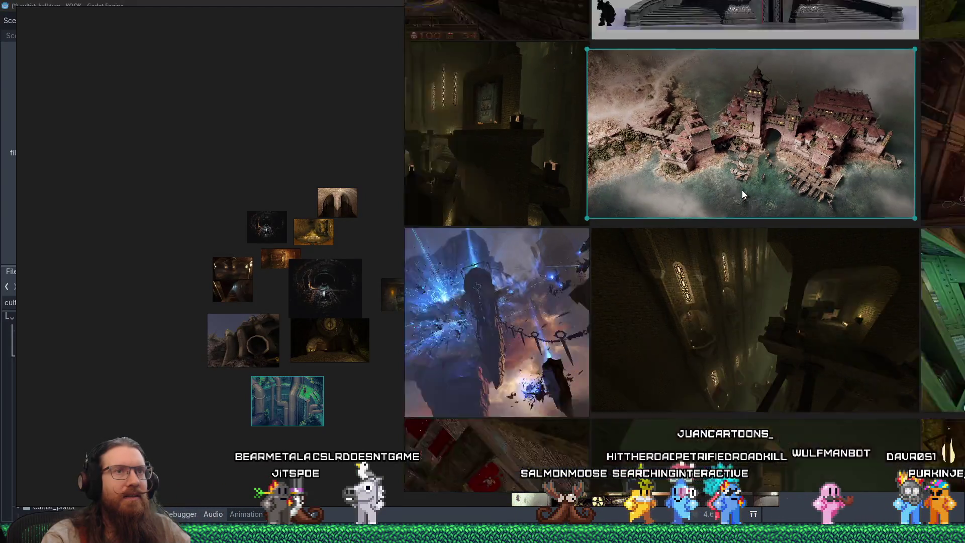
scroll(742, 190, down, 5)
drag(668, 197, 524, 255)
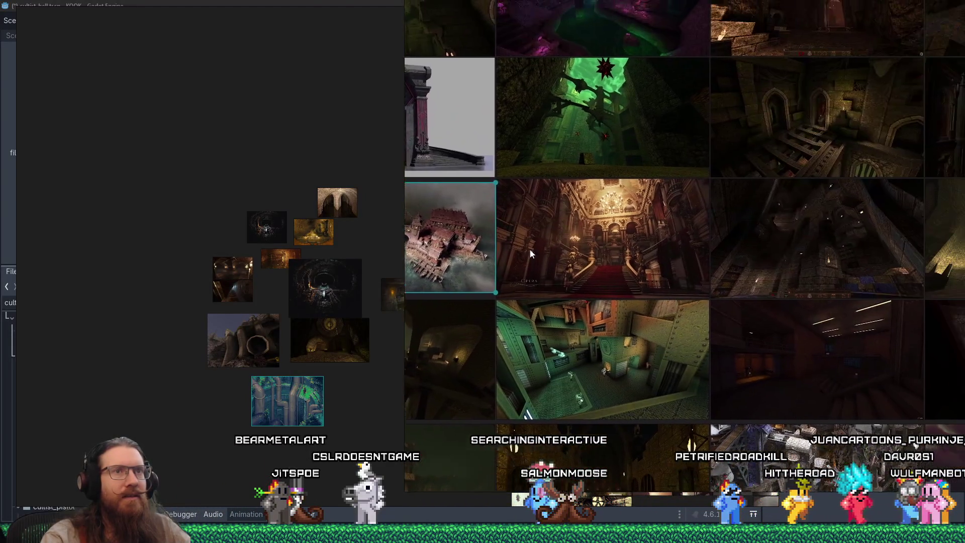
click(612, 211)
scroll(615, 213, up, 6)
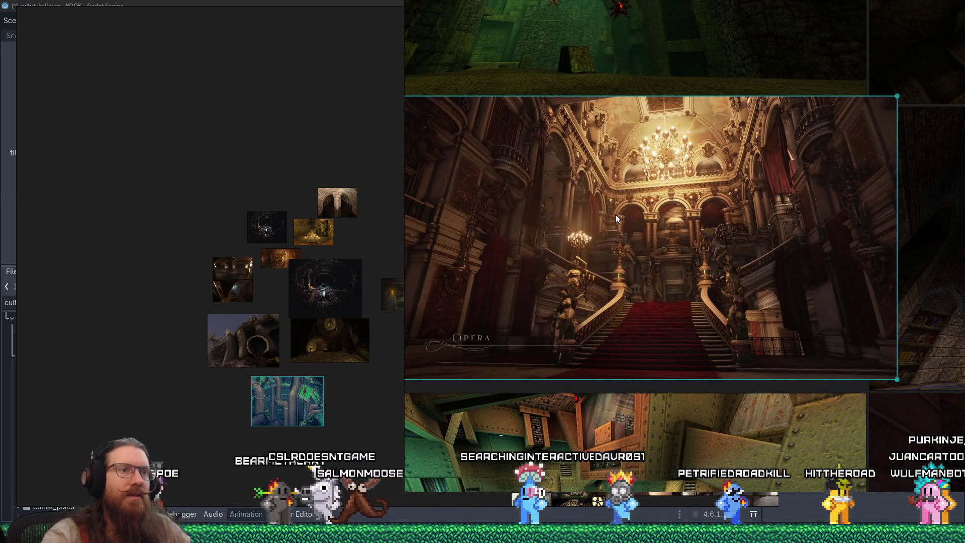
scroll(615, 214, down, 15)
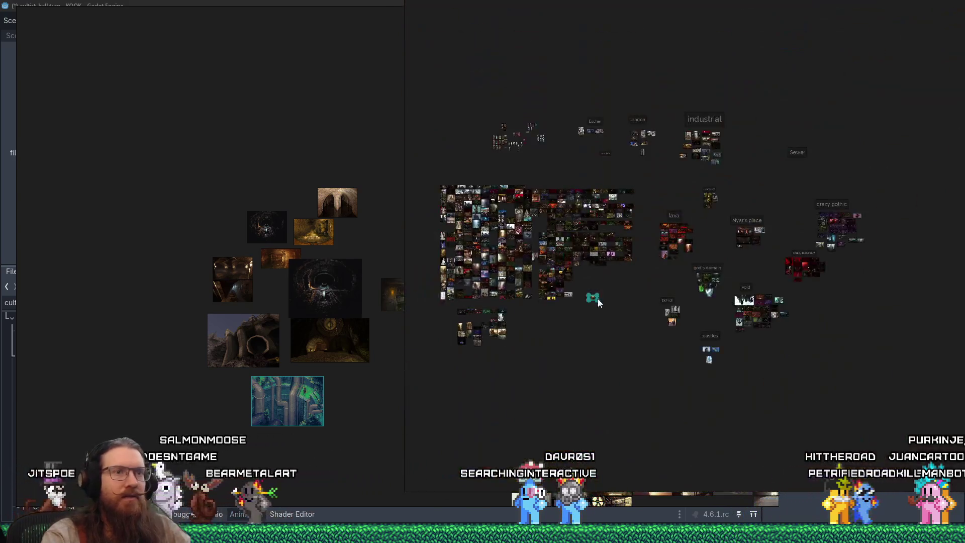
drag(583, 297, 691, 320)
Move a thumbnail from the large cluster toward the lava group
scroll(690, 320, up, 4)
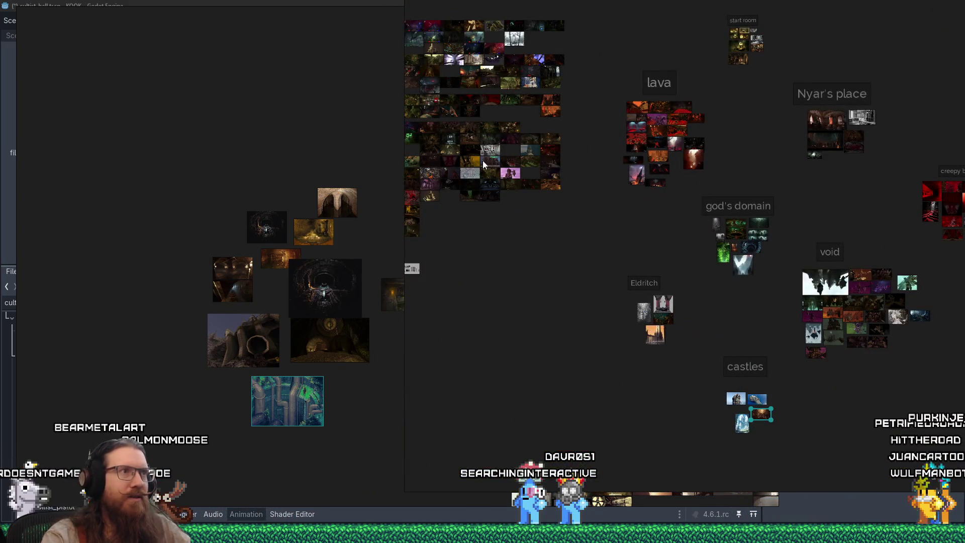
scroll(476, 161, up, 10)
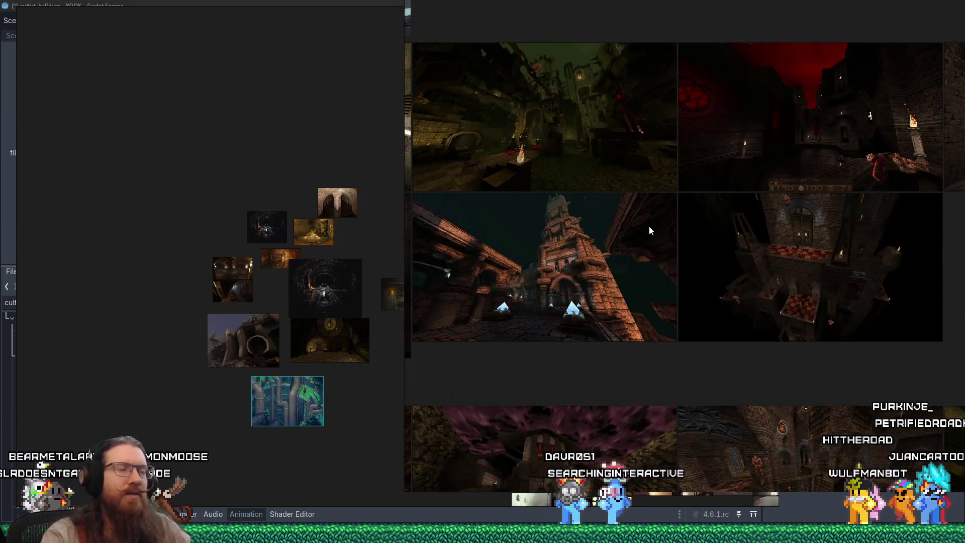
click(682, 323)
scroll(680, 331, down, 10)
mouse_move(681, 330)
mouse_down()
mouse_move(798, 362)
mouse_move(754, 322)
mouse_move(644, 409)
mouse_up()
Enlarge the abbey graveyard image to inspect it, then place it under the castles group
scroll(776, 342, right, 5)
scroll(699, 365, down, 5)
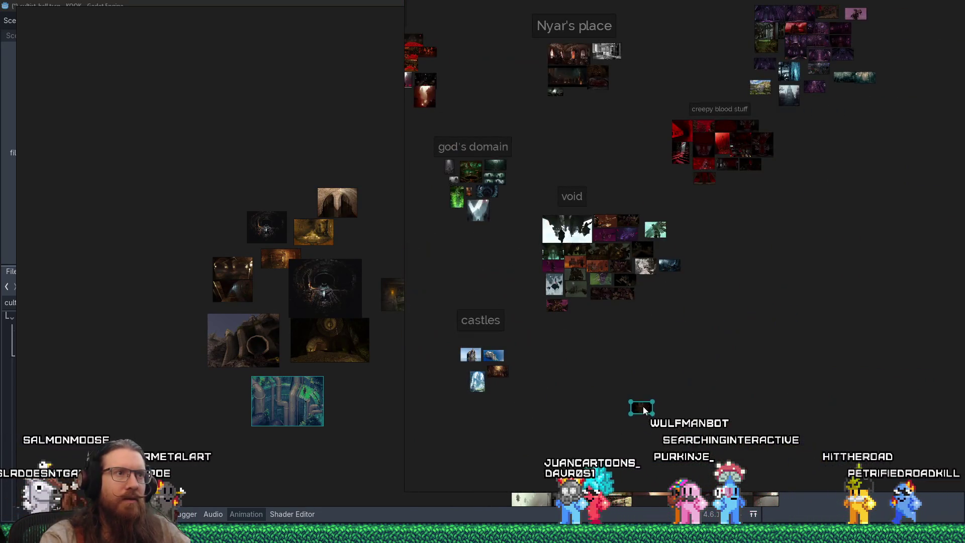
scroll(676, 286, up, 10)
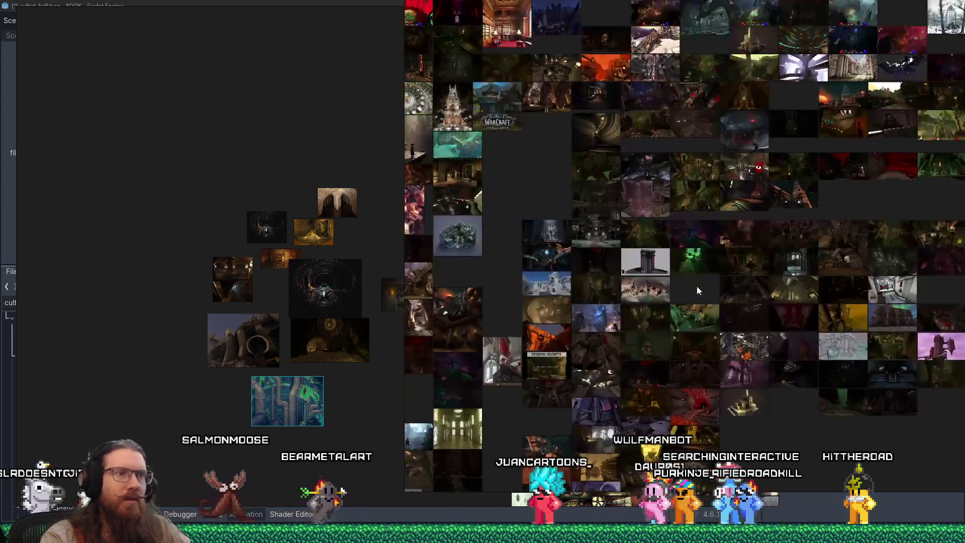
scroll(541, 268, up, 5)
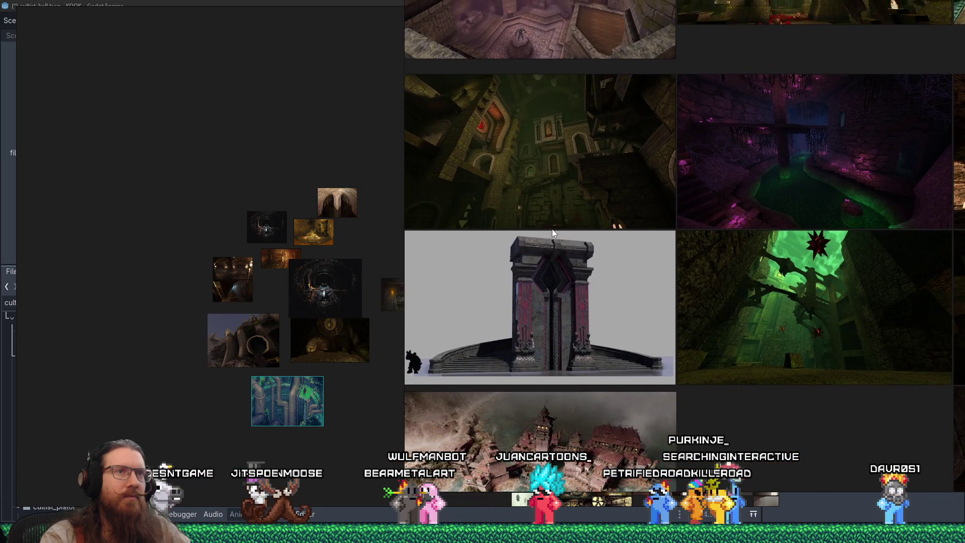
scroll(558, 254, up, 5)
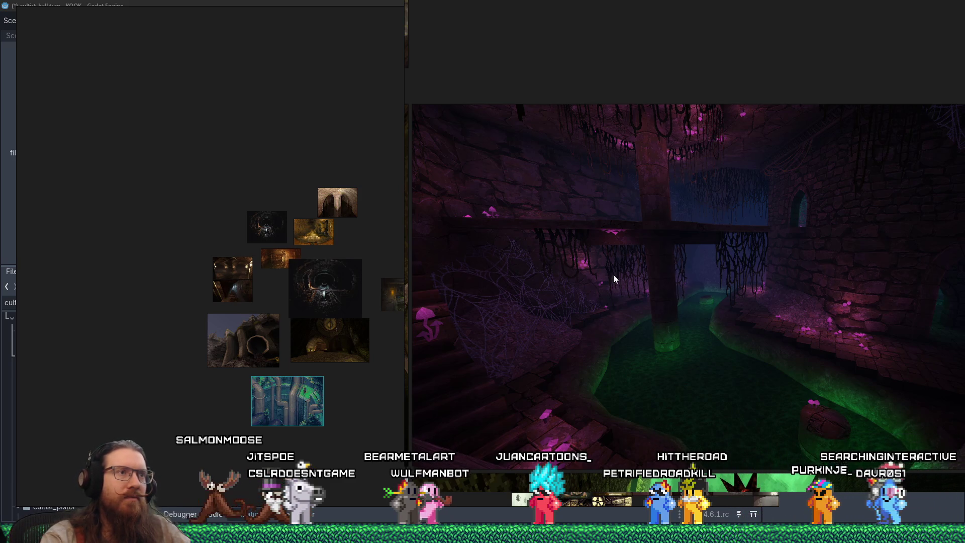
scroll(617, 280, up, 5)
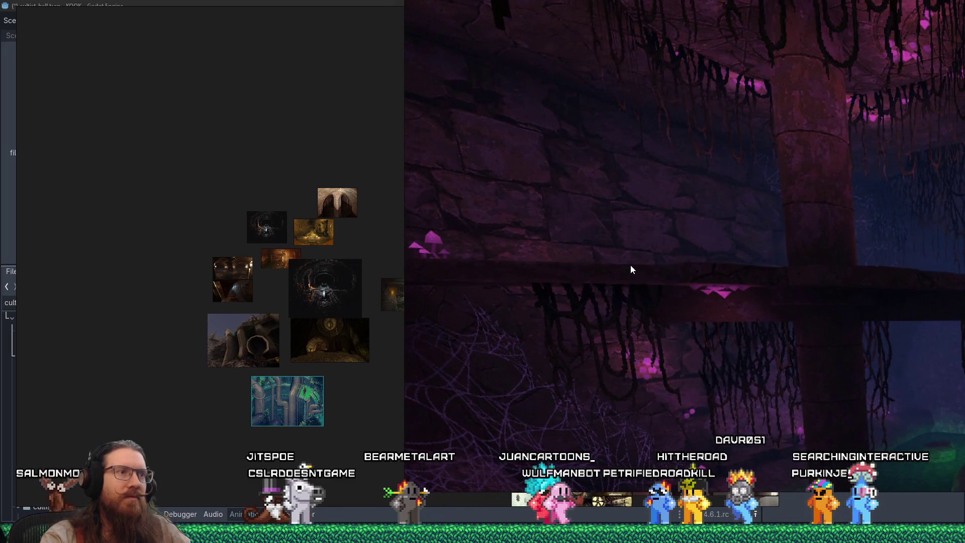
scroll(632, 267, down, 10)
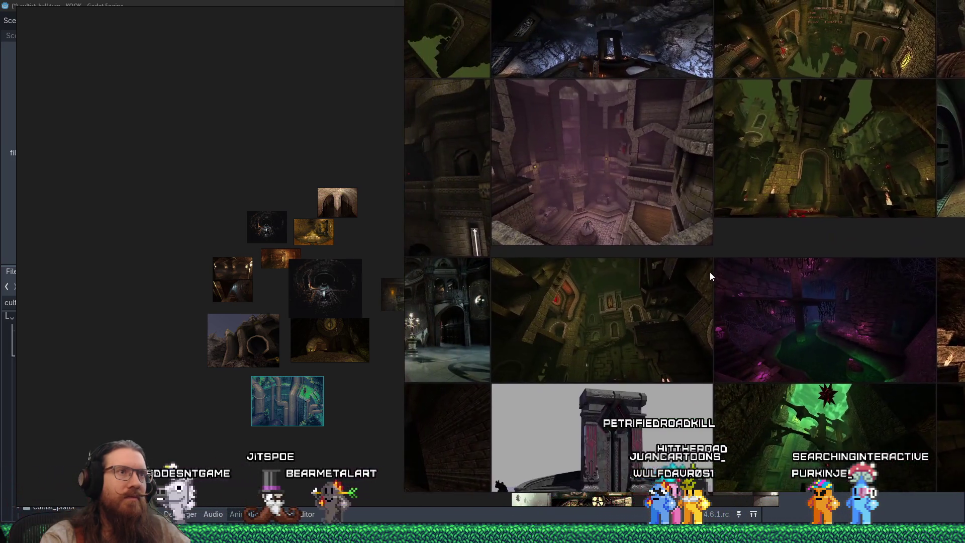
scroll(660, 276, down, 5)
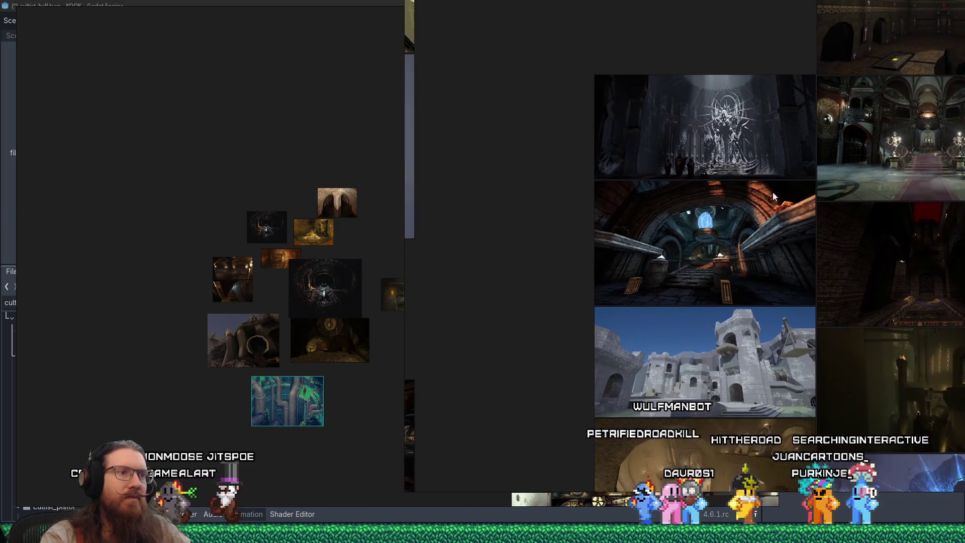
scroll(712, 246, up, 5)
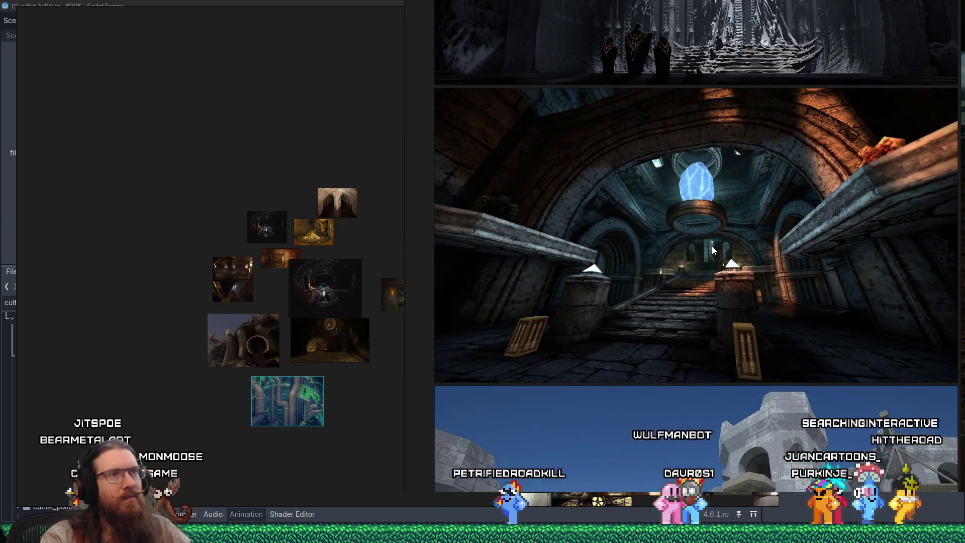
scroll(712, 246, down, 5)
scroll(712, 250, down, 5)
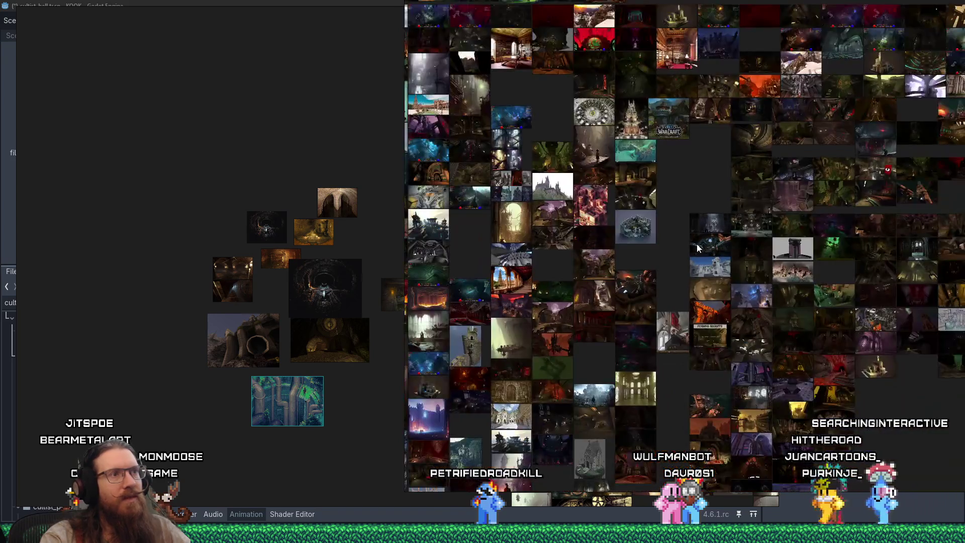
scroll(604, 211, up, 8)
scroll(647, 217, down, 6)
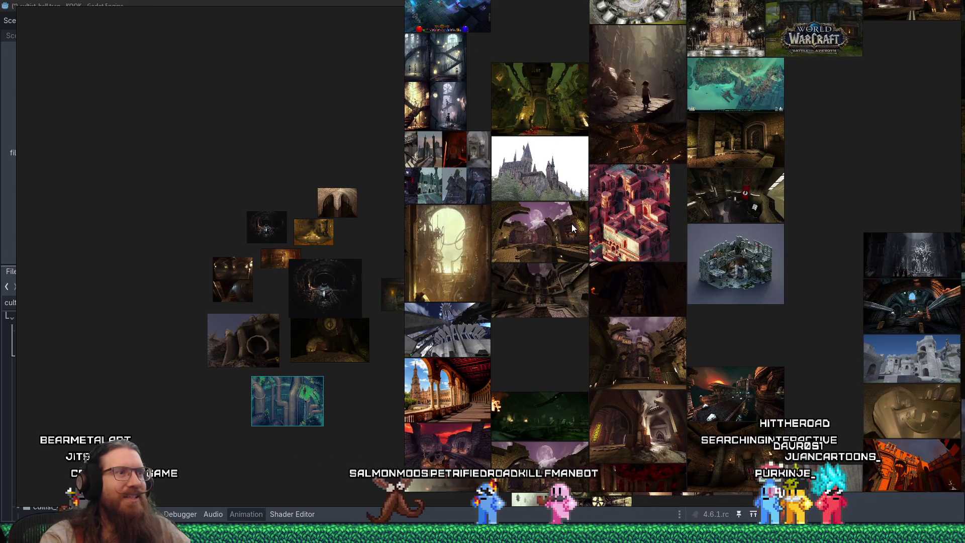
scroll(689, 269, down, 2)
scroll(693, 273, down, 4)
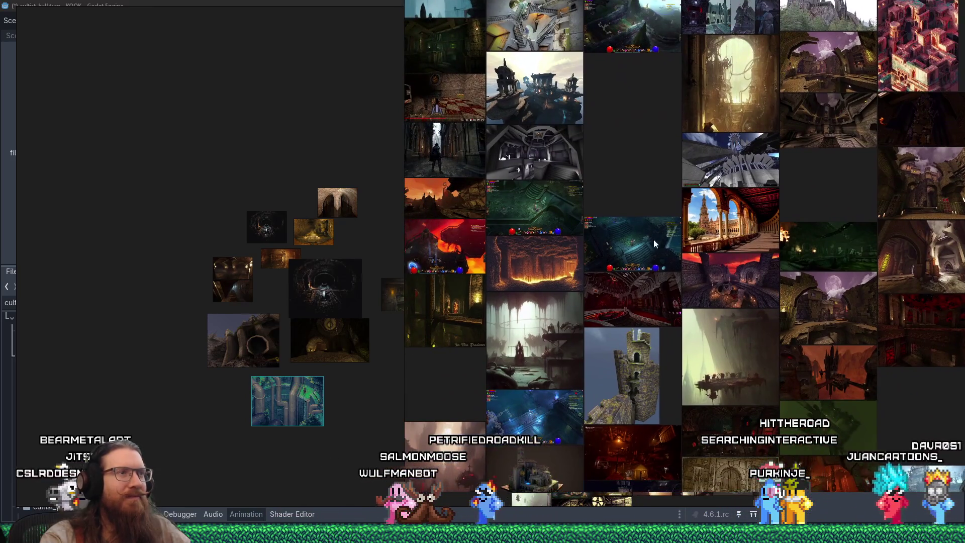
scroll(634, 194, down, 2)
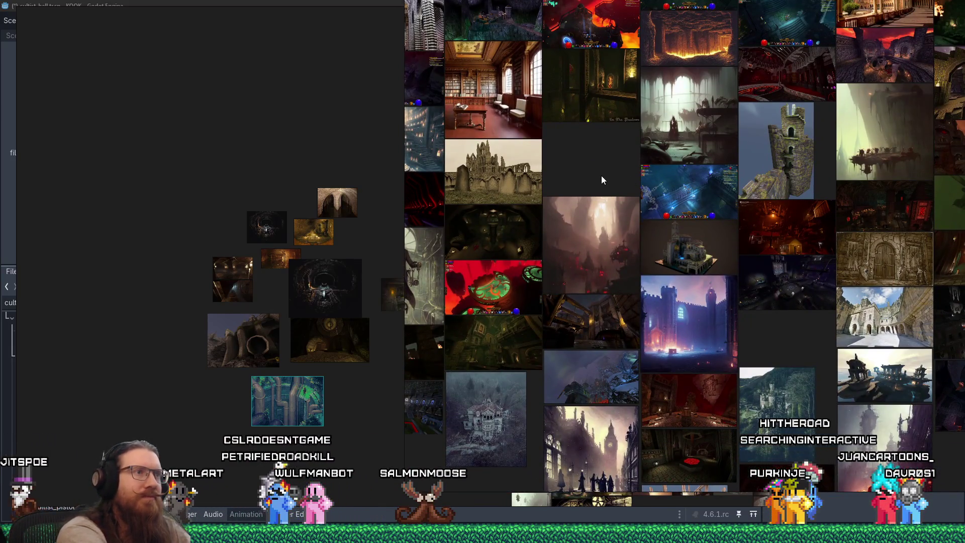
double_click(518, 164)
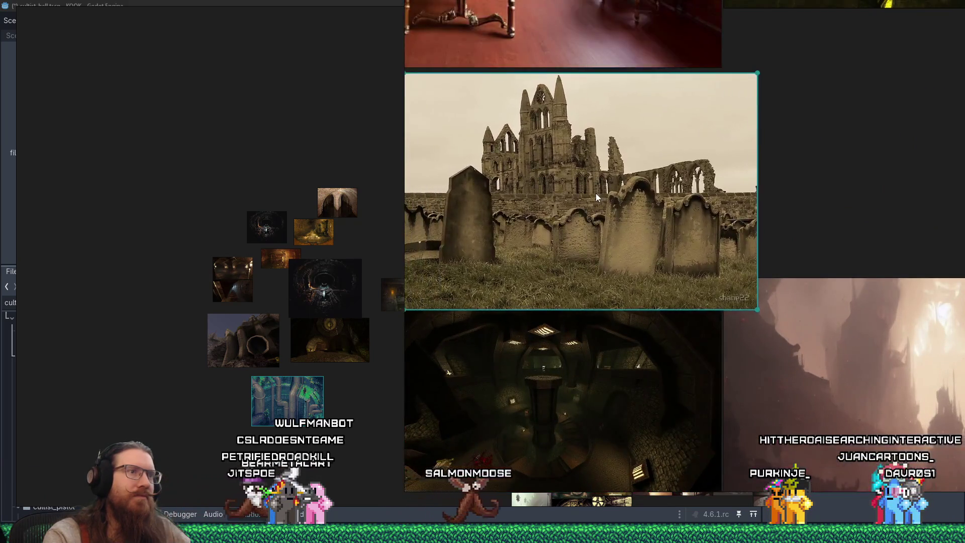
scroll(595, 193, down, 10)
scroll(580, 271, up, 3)
scroll(574, 189, up, 3)
drag(541, 185, 641, 200)
mouse_move(582, 332)
mouse_down()
mouse_move(588, 300)
mouse_move(599, 410)
mouse_move(595, 385)
mouse_move(486, 412)
mouse_move(469, 435)
mouse_move(684, 444)
mouse_move(677, 332)
mouse_up()
Add a 'grave' text label above the abbey image
scroll(588, 301, up, 2)
scroll(593, 351, down, 3)
scroll(598, 410, up, 3)
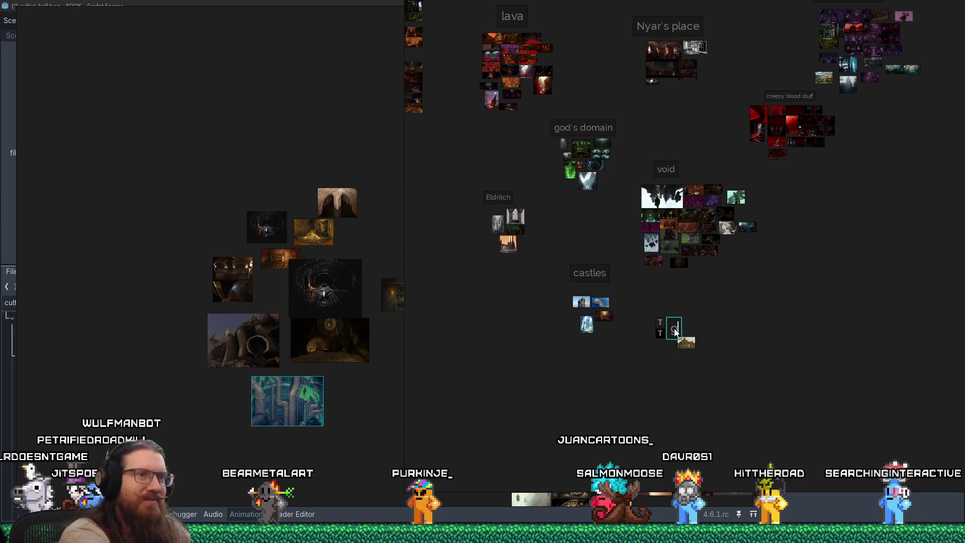
text(grave)
drag(688, 319, 690, 323)
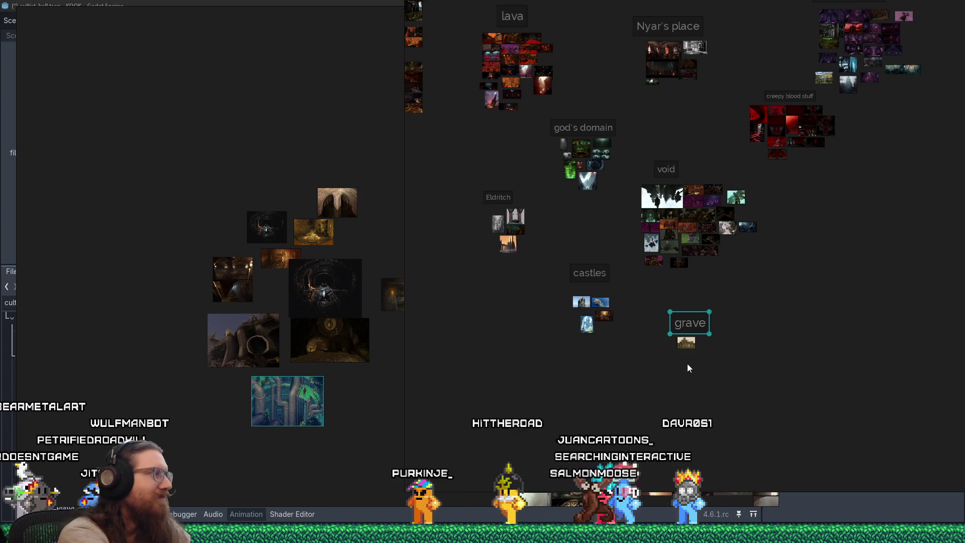
Take the large board out of fullscreen from its right-click menu
scroll(720, 324, down, 5)
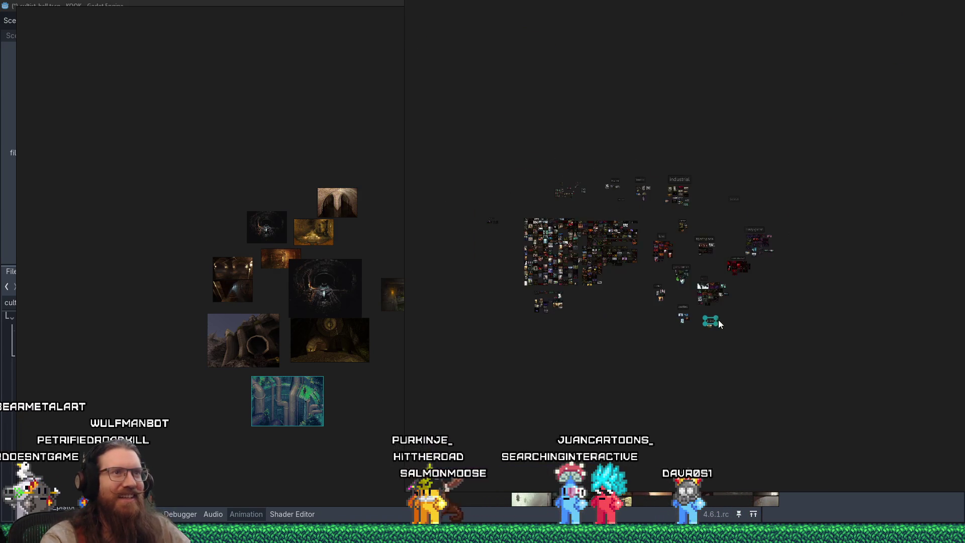
scroll(355, 362, up, 5)
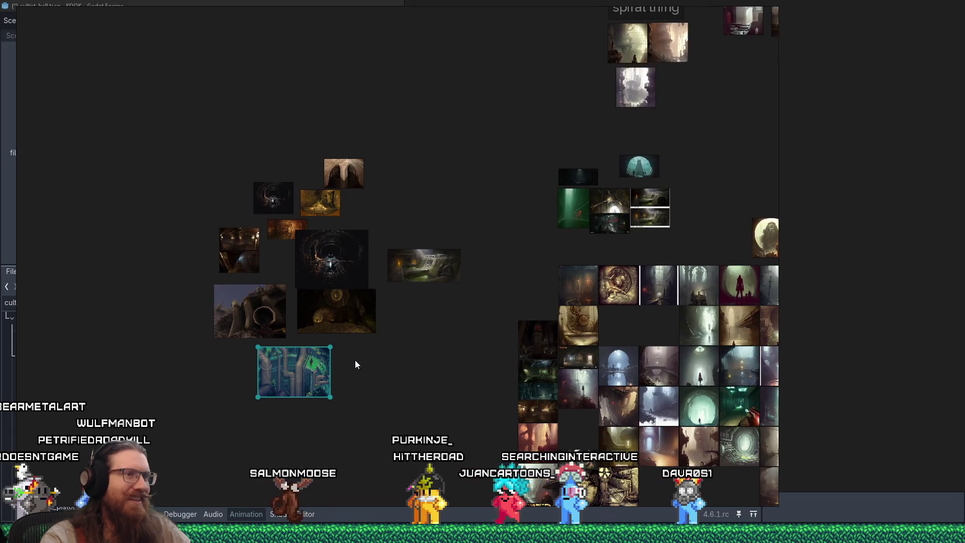
scroll(355, 362, down, 5)
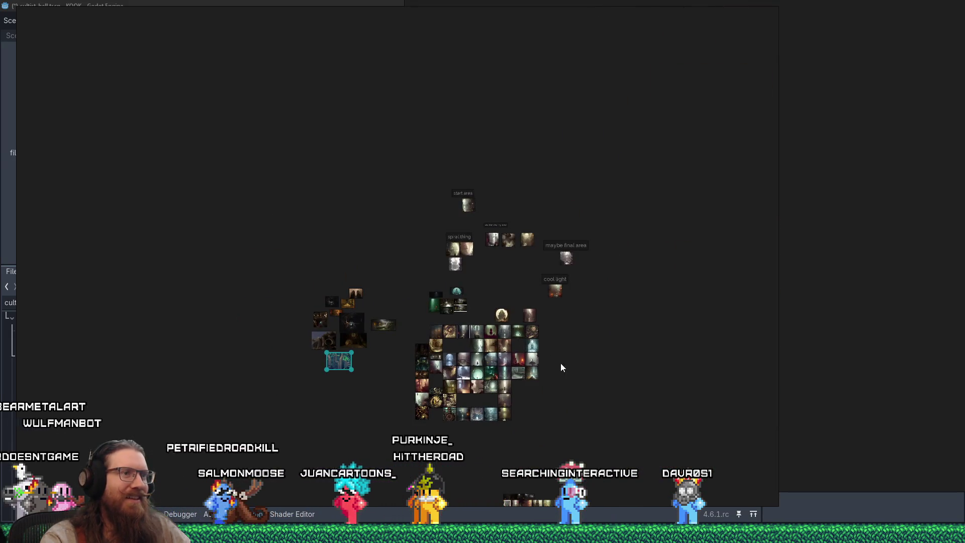
right_click(810, 360)
click(835, 338)
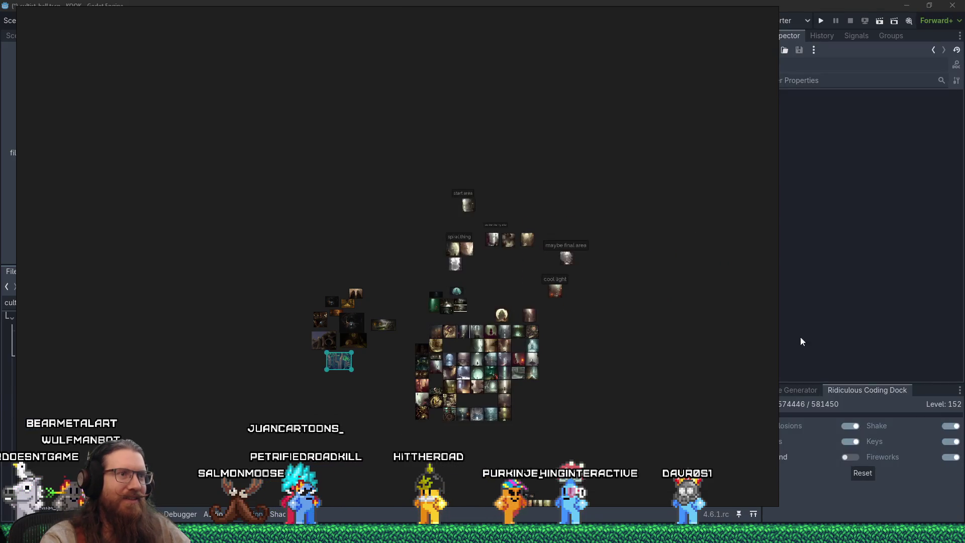
Zoom into the stacked sewer images and move the dark sewer image among the others
scroll(437, 276, up, 5)
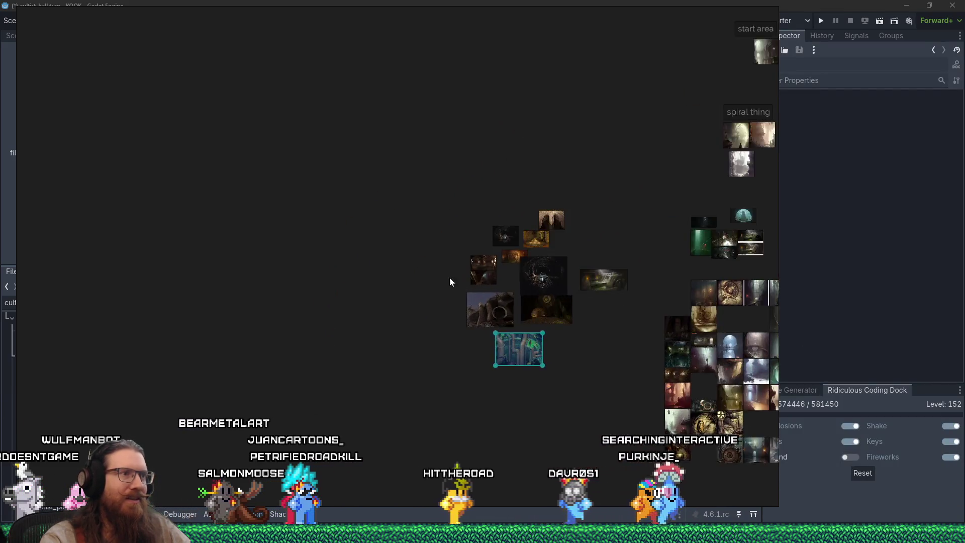
scroll(536, 270, up, 5)
mouse_move(535, 271)
mouse_down()
mouse_move(556, 316)
mouse_move(552, 355)
mouse_up()
scroll(518, 306, up, 4)
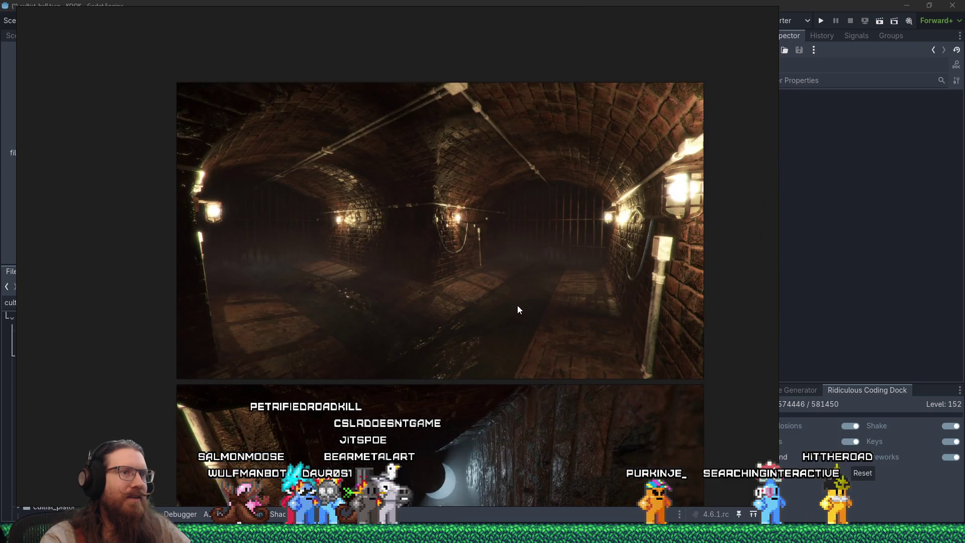
scroll(517, 307, up, 3)
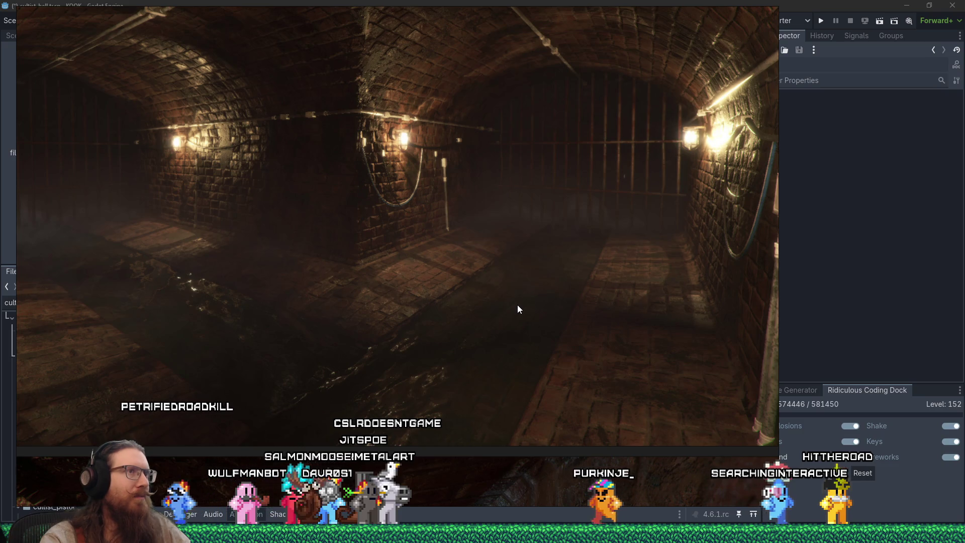
scroll(523, 297, down, 5)
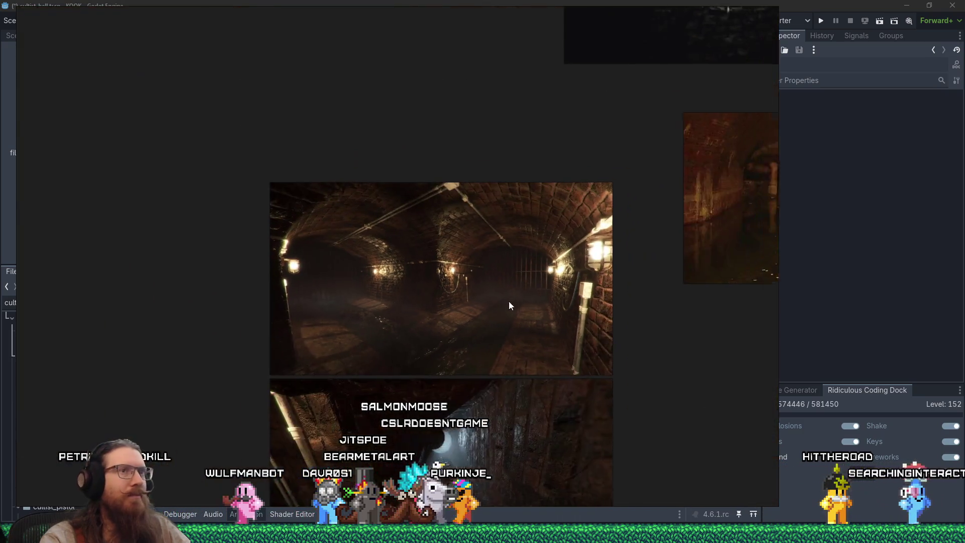
mouse_move(491, 291)
mouse_down()
mouse_move(440, 410)
mouse_move(451, 421)
mouse_up()
click(493, 290)
mouse_move(494, 290)
mouse_down()
mouse_move(521, 315)
mouse_move(554, 301)
mouse_move(400, 335)
mouse_up()
Move the orange photo to the upper middle, the centre photo down-left, the arched photo to the top
scroll(399, 334, up, 5)
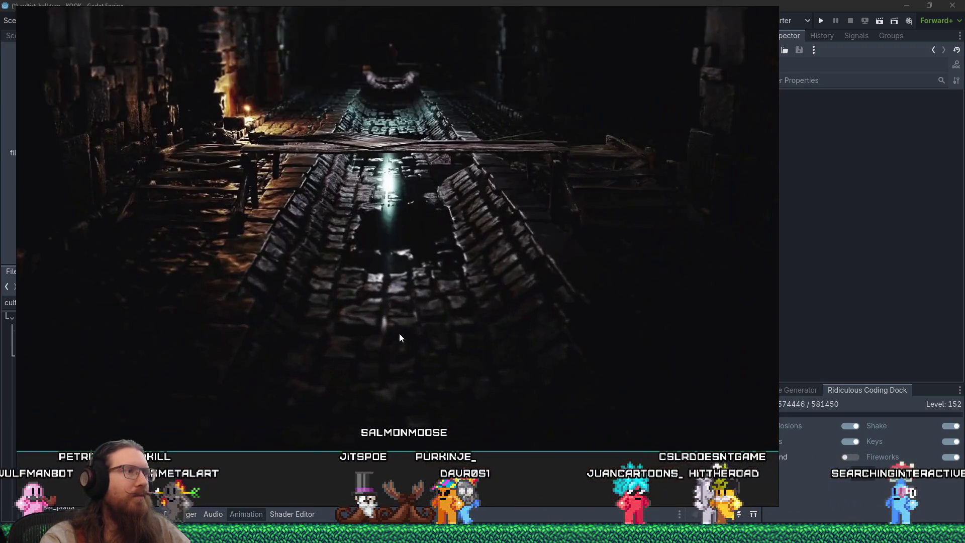
scroll(417, 315, down, 1)
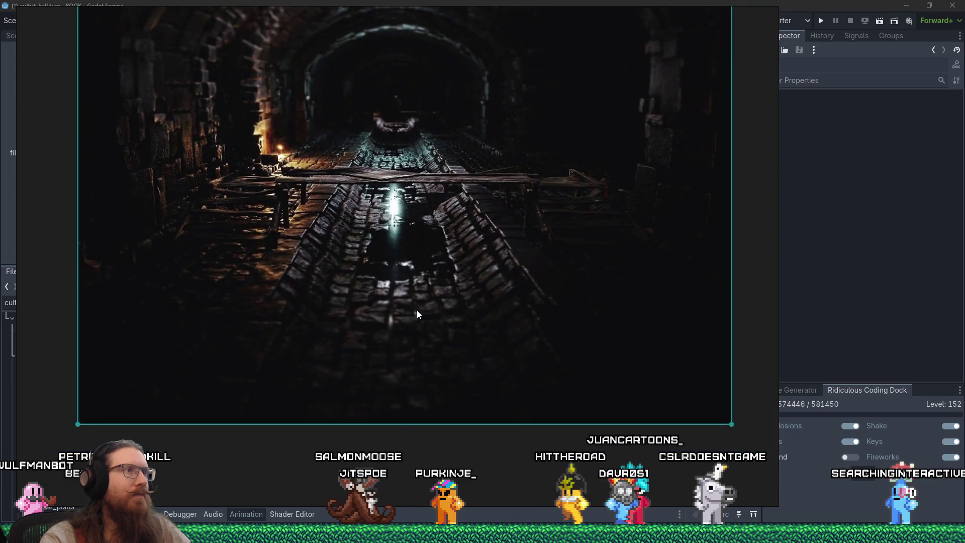
scroll(417, 313, down, 5)
scroll(475, 327, down, 3)
scroll(568, 259, up, 2)
mouse_move(568, 259)
mouse_down()
mouse_move(469, 146)
mouse_move(472, 123)
mouse_up()
scroll(481, 228, up, 3)
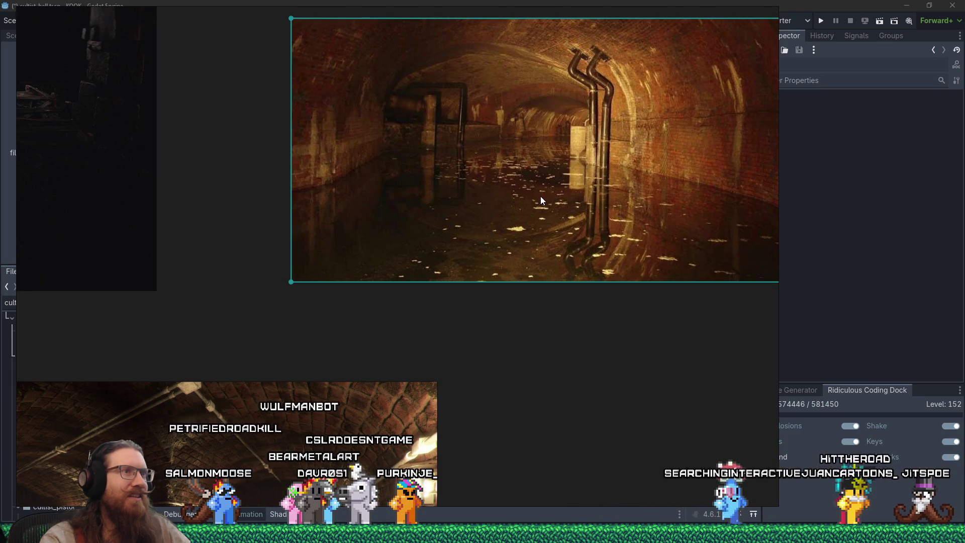
scroll(541, 196, down, 3)
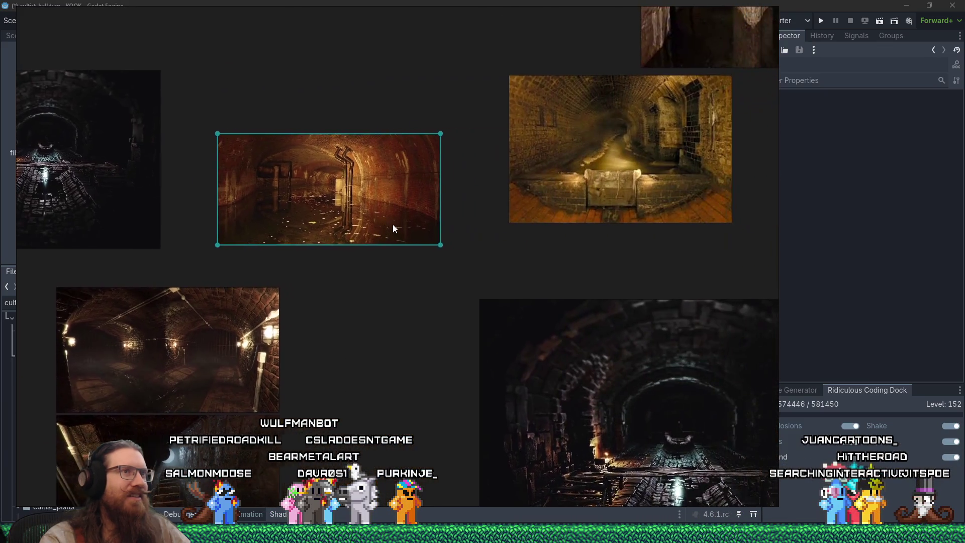
scroll(614, 207, up, 3)
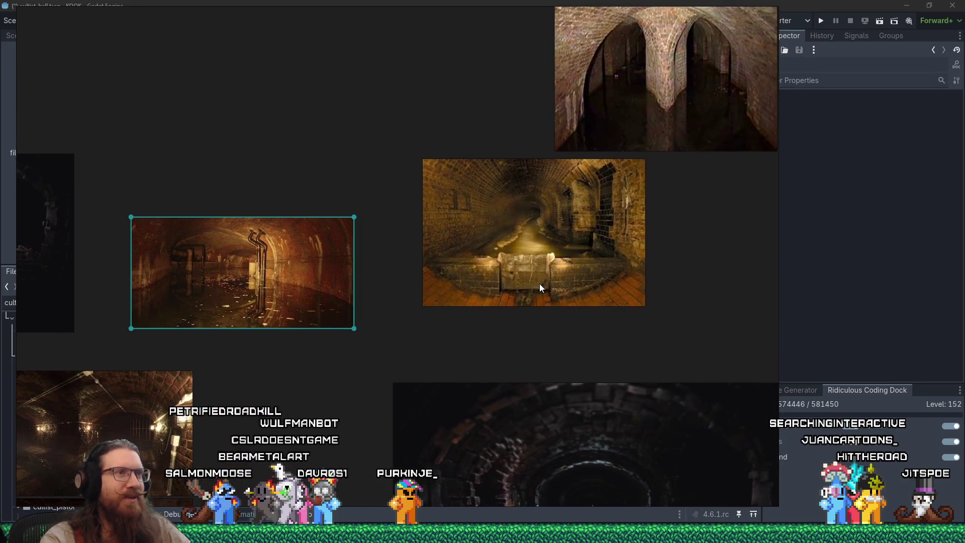
drag(547, 263, 538, 291)
scroll(538, 290, down, 3)
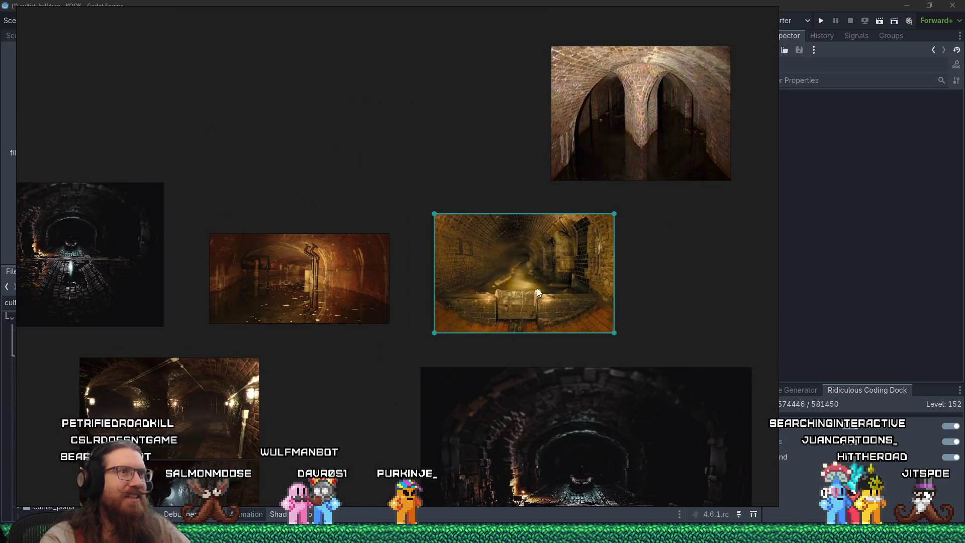
drag(607, 175, 304, 201)
Pan across the remaining sewer images and select the large central tunnel image
scroll(382, 198, left, 2)
scroll(454, 199, up, 3)
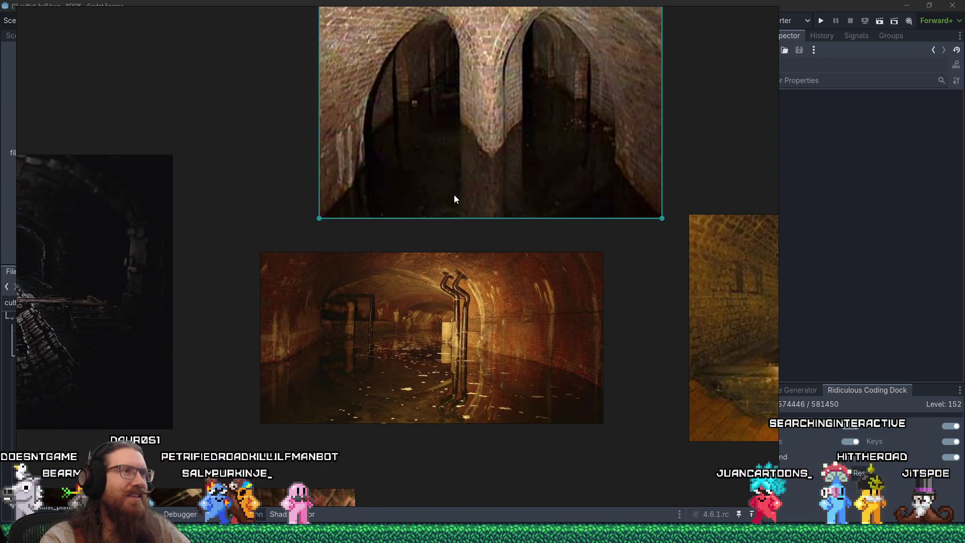
scroll(454, 199, down, 3)
drag(479, 258, 411, 162)
mouse_move(548, 277)
mouse_down()
mouse_move(580, 161)
mouse_move(578, 108)
mouse_up()
scroll(449, 244, down, 2)
mouse_move(448, 244)
mouse_down()
mouse_move(359, 183)
mouse_move(521, 117)
mouse_move(361, 331)
mouse_move(474, 300)
mouse_up()
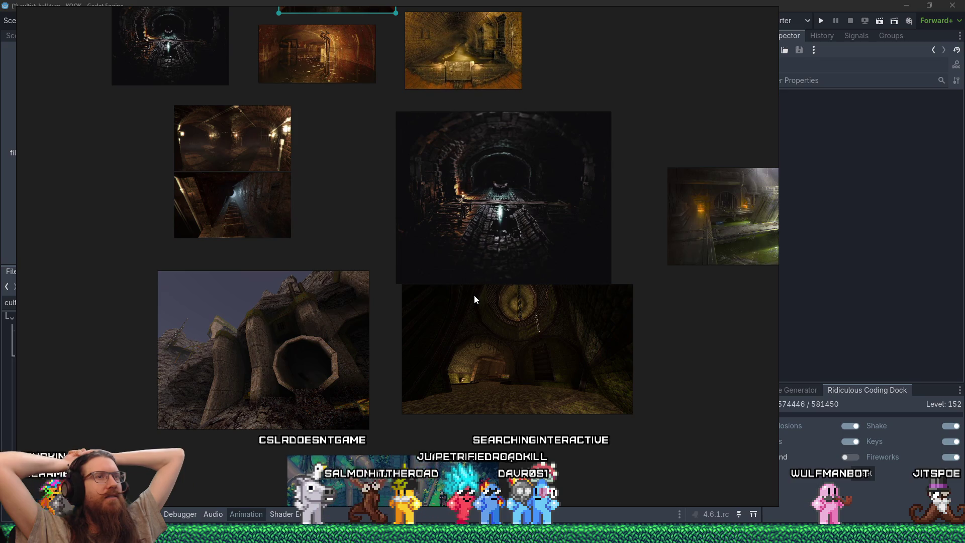
scroll(493, 322, up, 1)
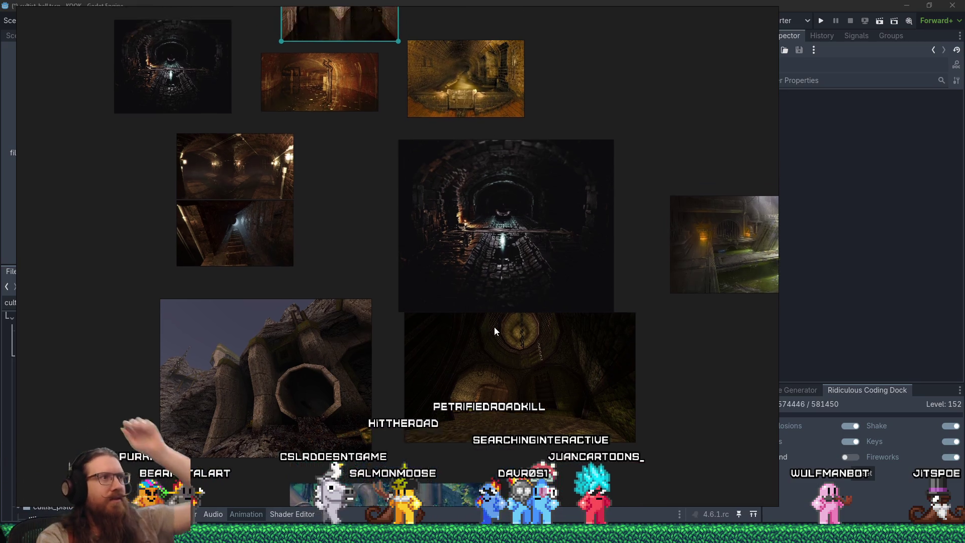
scroll(493, 317, up, 4)
click(484, 301)
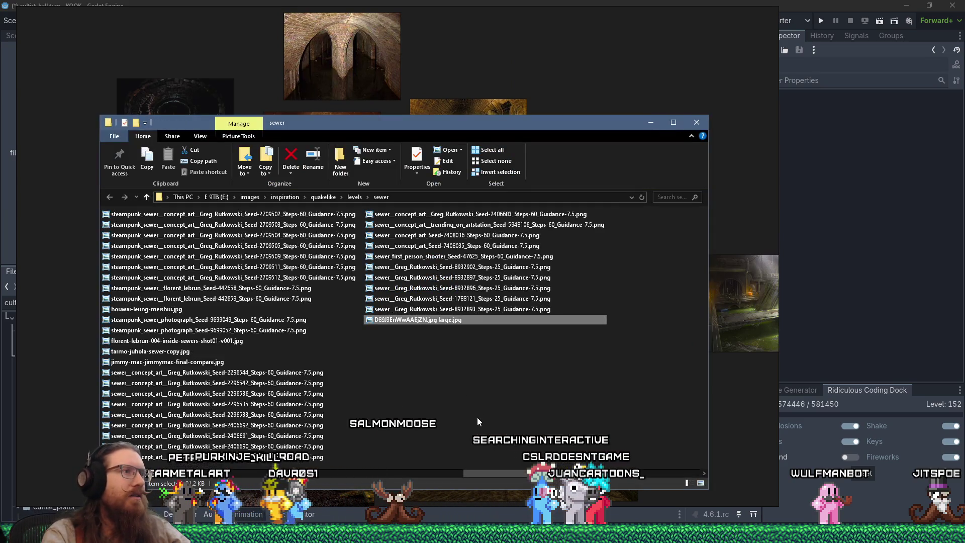
Close the sewer folder window, leaving the PureRef reference board in view
click(583, 111)
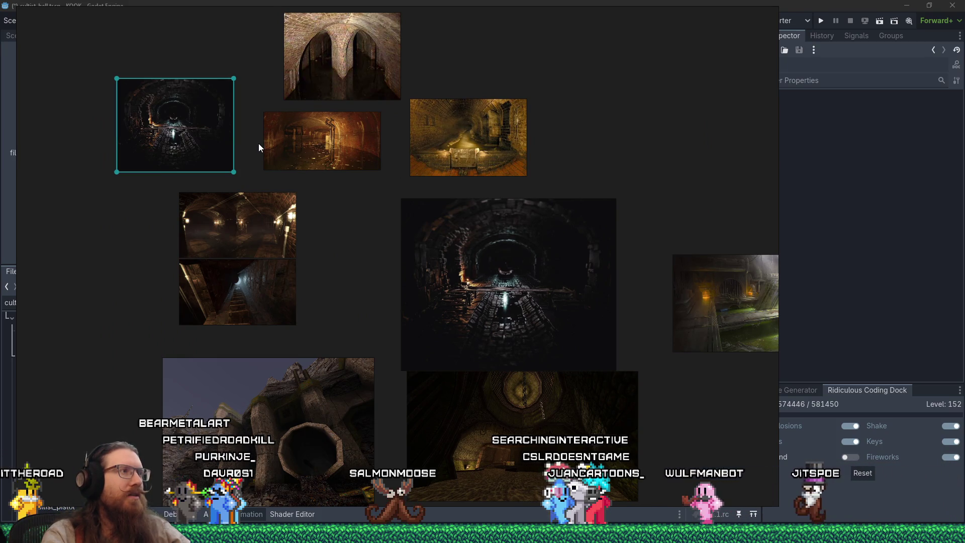
click(387, 533)
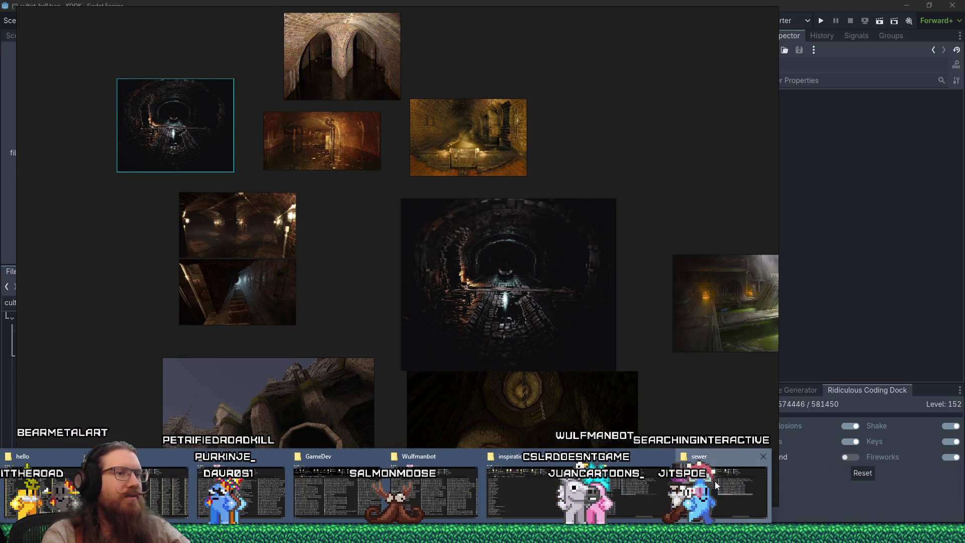
click(715, 483)
click(697, 123)
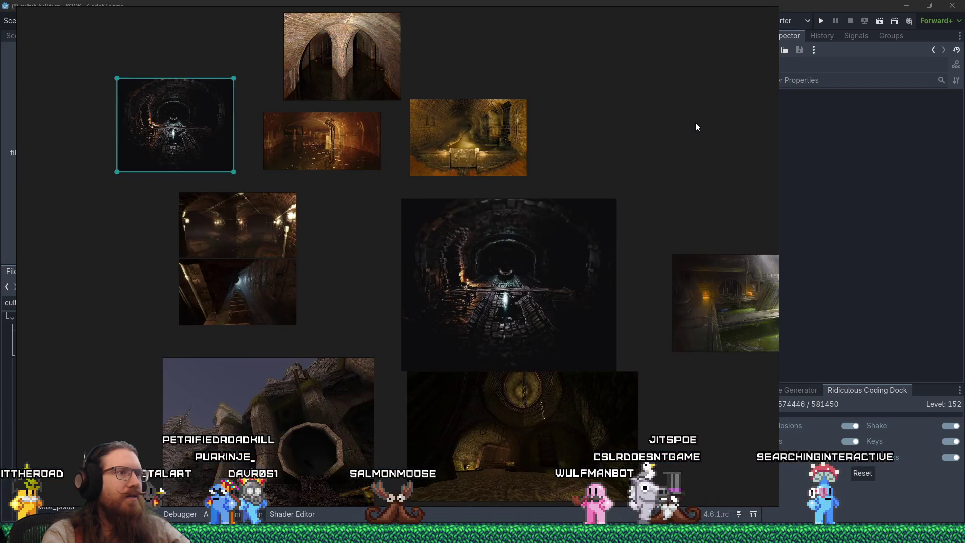
Delete the large dark tunnel image from the board, then switch to the levels folder
click(556, 268)
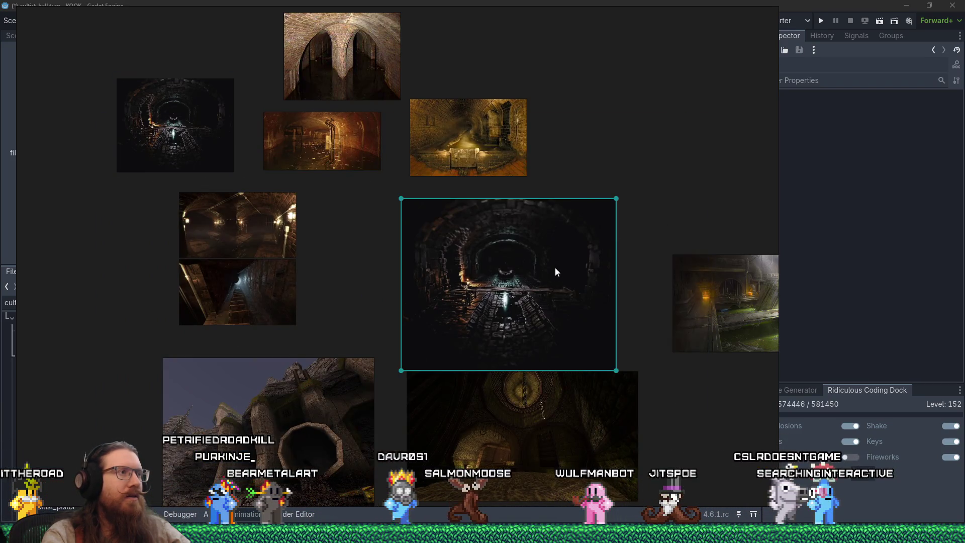
key(Delete)
scroll(555, 268, down, 6)
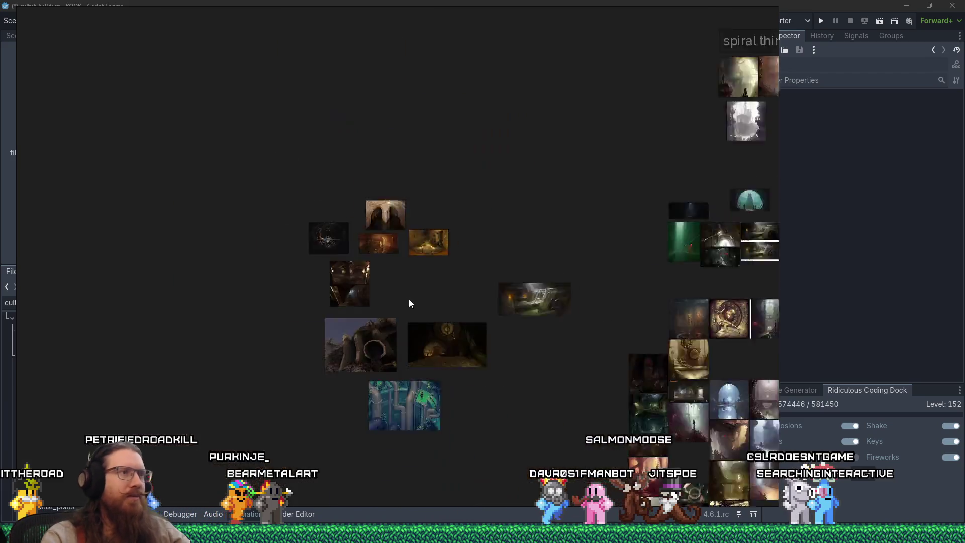
scroll(356, 285, up, 4)
click(382, 307)
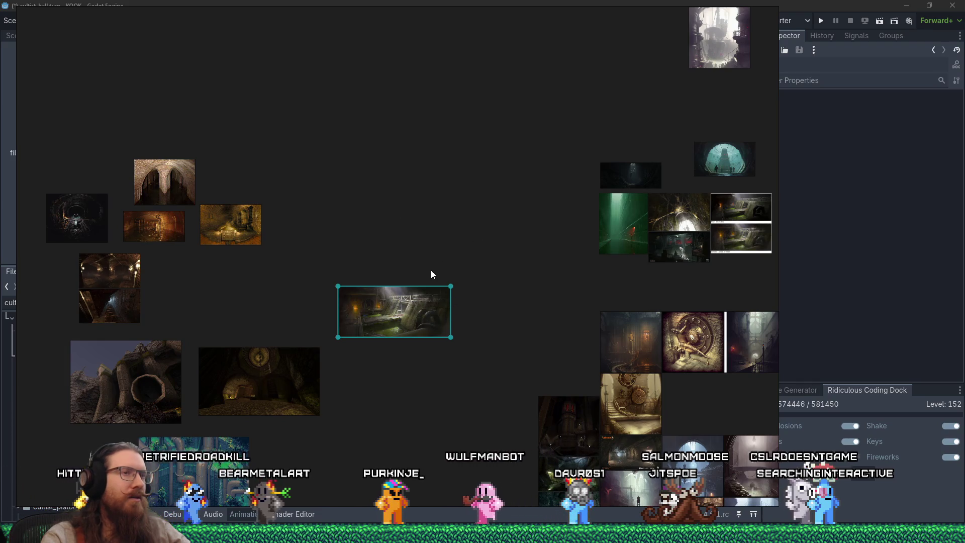
scroll(431, 275, up, 3)
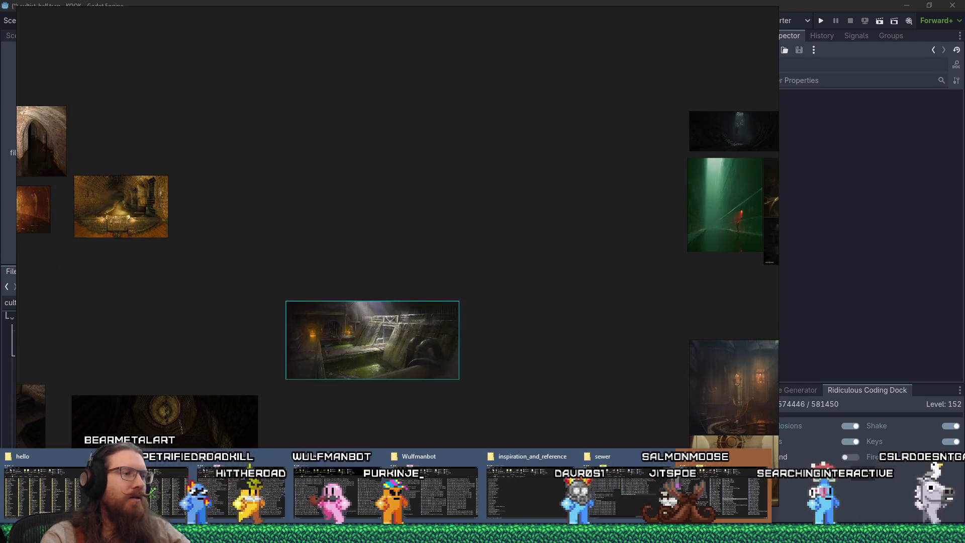
key(alt+Tab)
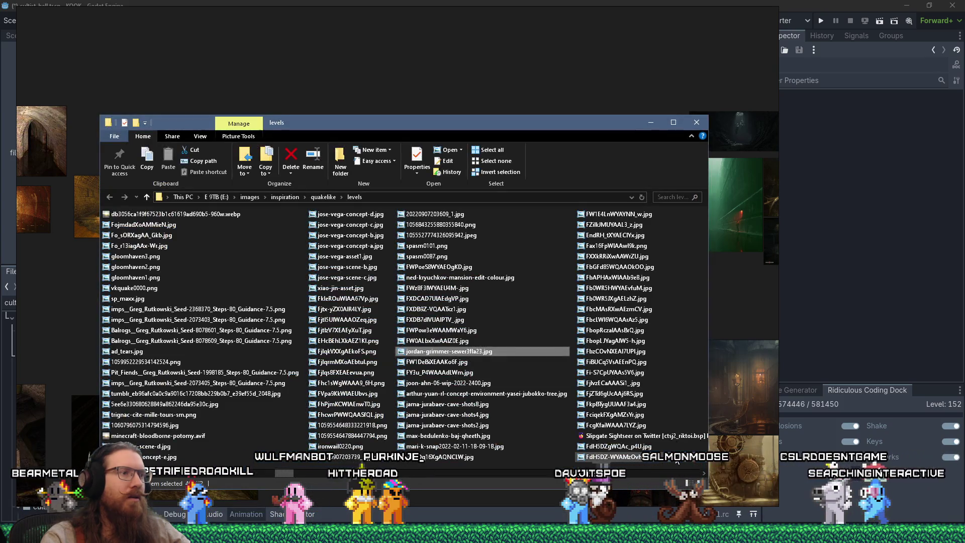
Remove the sewer concept image from the board and bring the levels folder forward
right_click(485, 353)
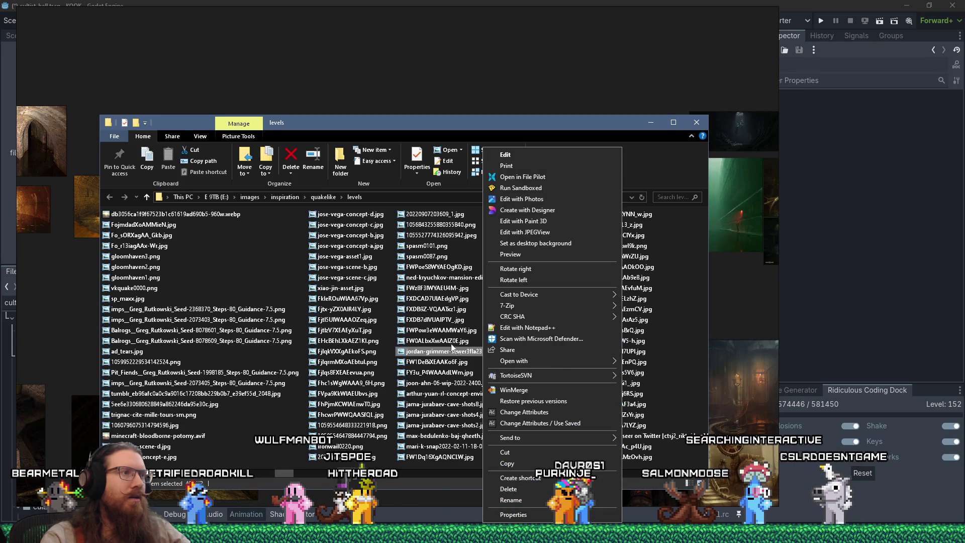
click(442, 95)
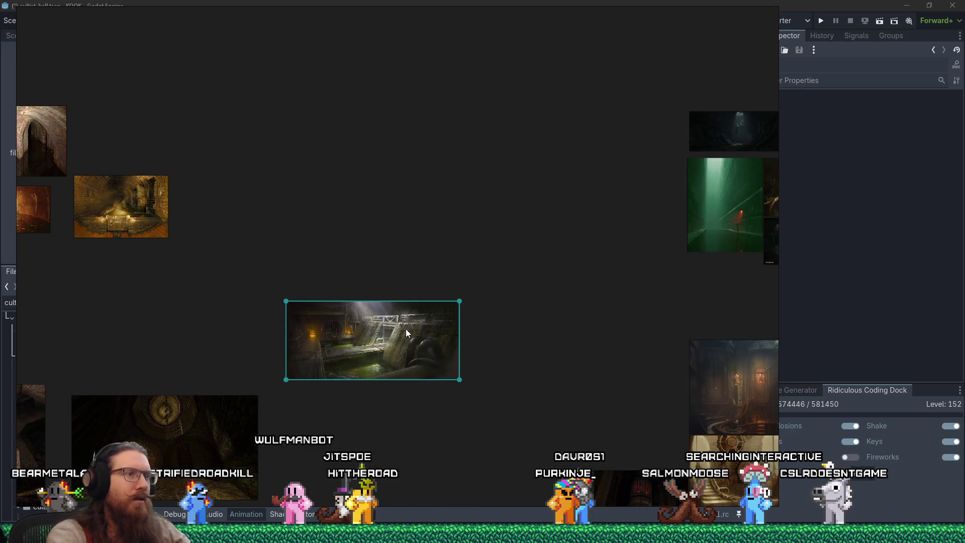
key(Delete)
key(super+Tab)
click(337, 121)
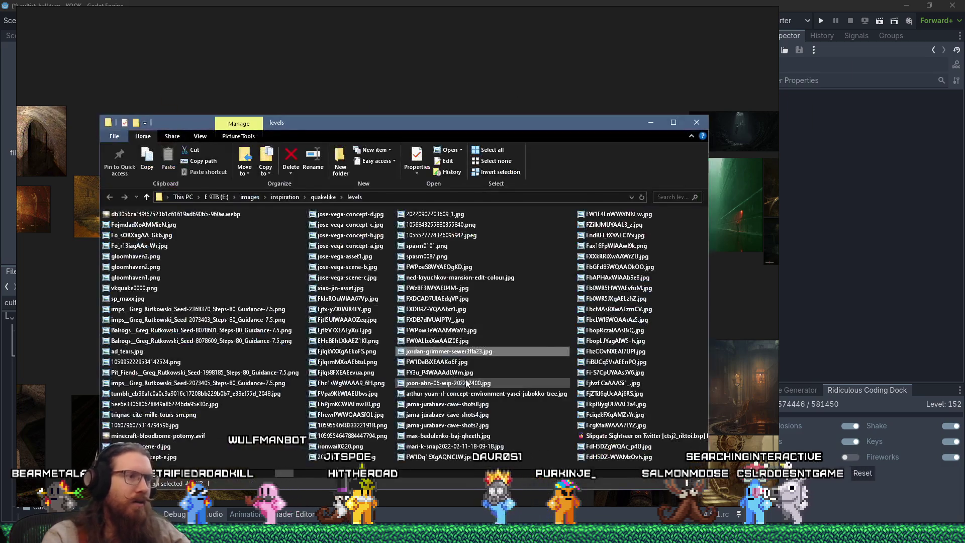
Cut the jordan-grimmer sewer image file and paste it into the sewer subfolder
right_click(469, 350)
click(491, 452)
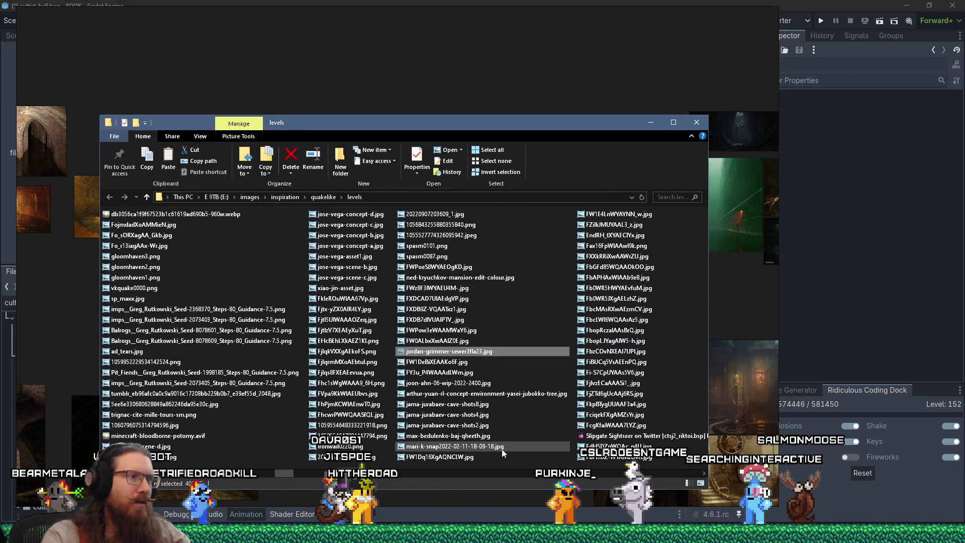
scroll(502, 452, down, 5)
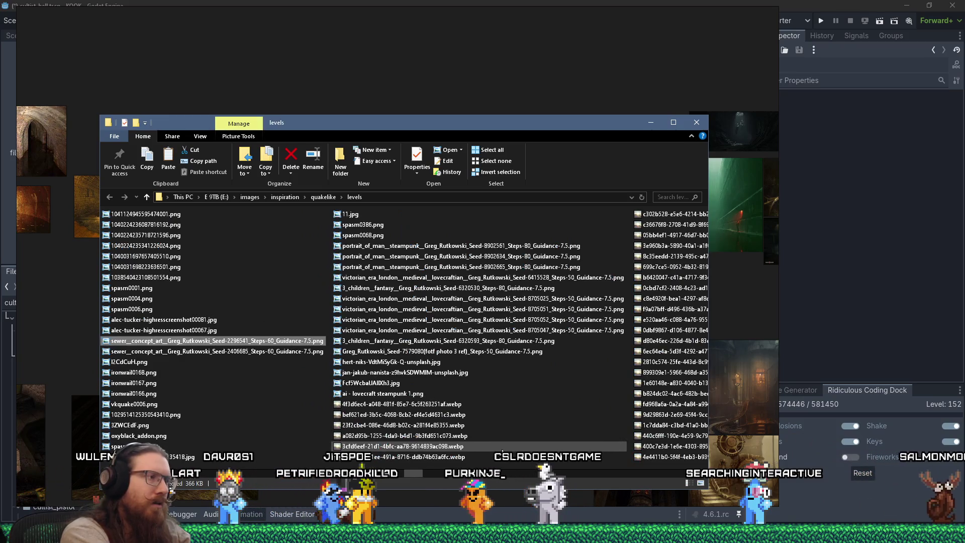
scroll(501, 450, down, 10)
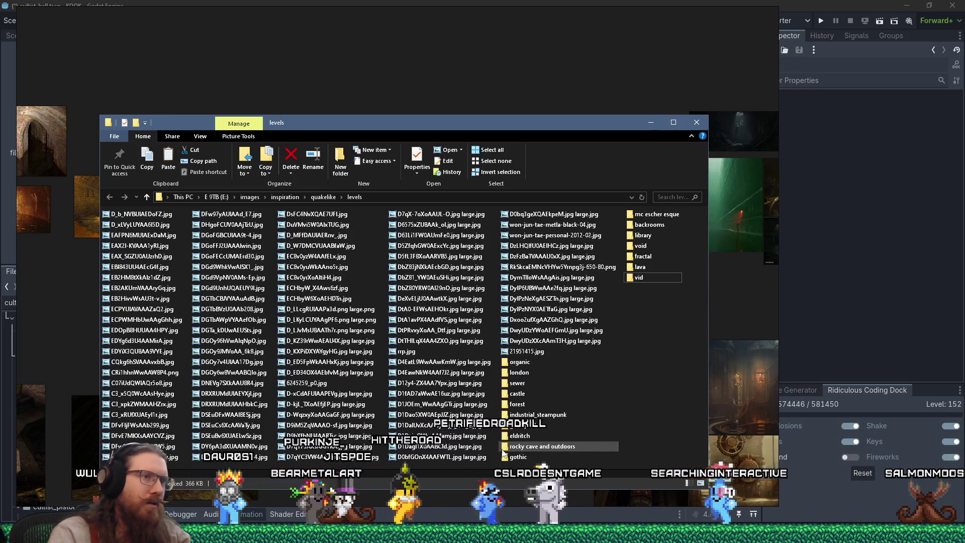
double_click(522, 385)
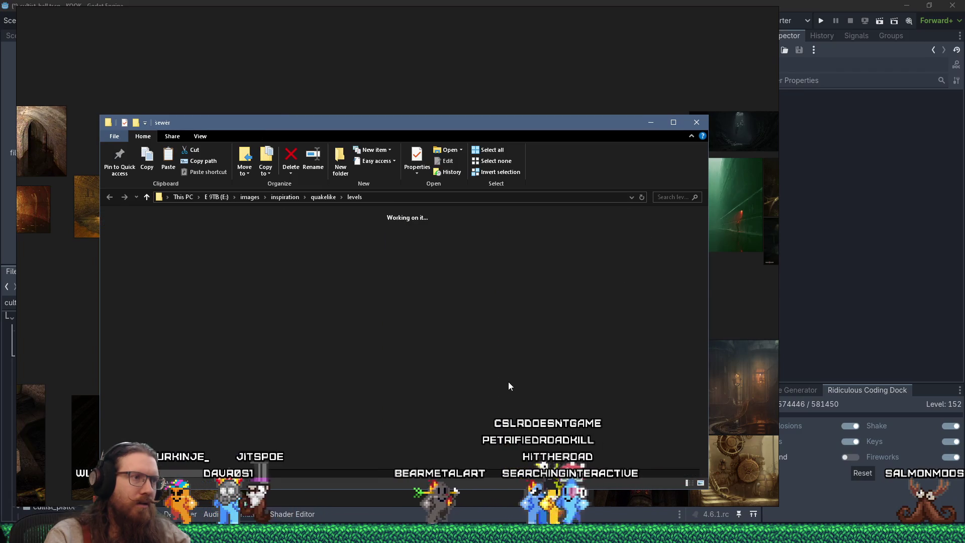
right_click(331, 393)
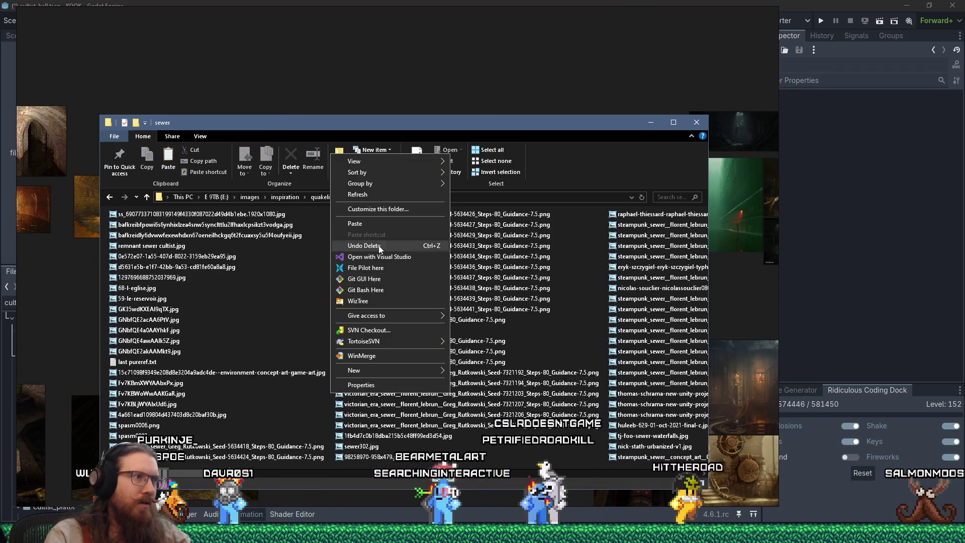
click(355, 223)
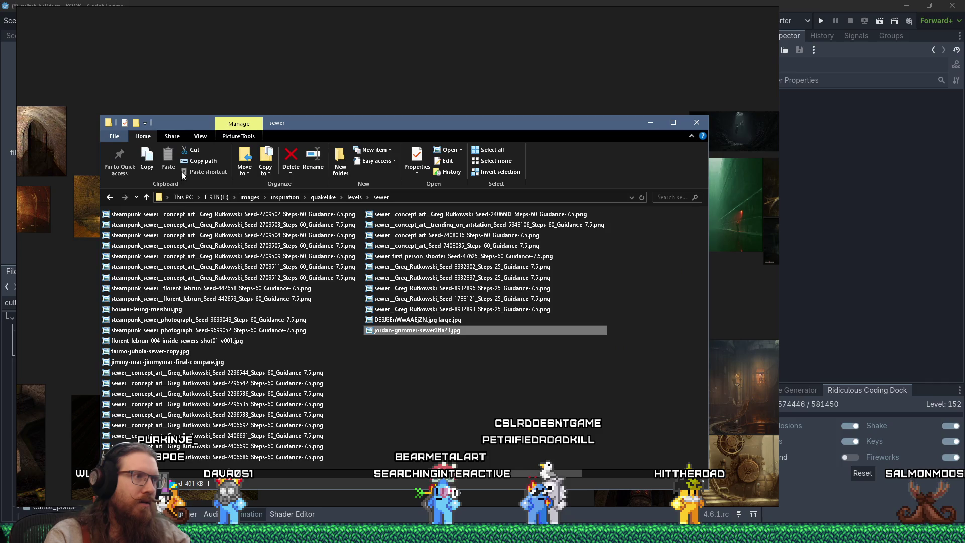
Drop the sewer image from the folder onto the PureRef board and view the whole collection
drag(458, 127, 791, 147)
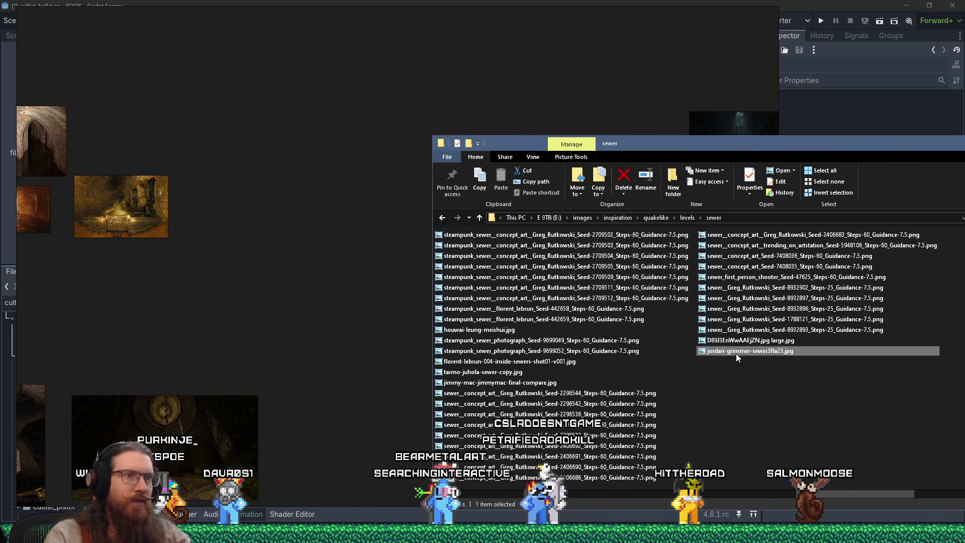
drag(282, 324, 282, 322)
scroll(503, 320, down, 4)
drag(512, 322, 351, 269)
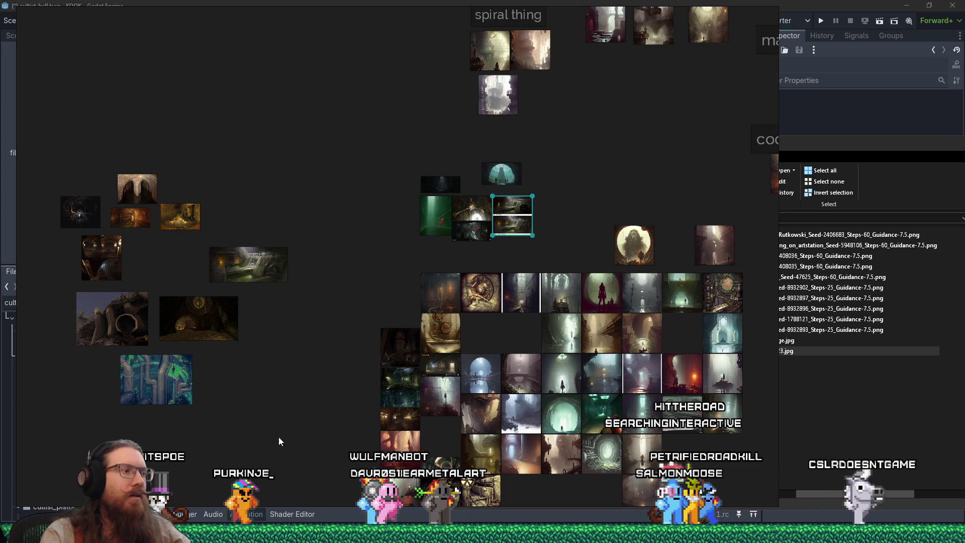
Go up to the levels folder and preview a sewer_concept_art image in Photo Viewer
mouse_move(517, 533)
click(808, 487)
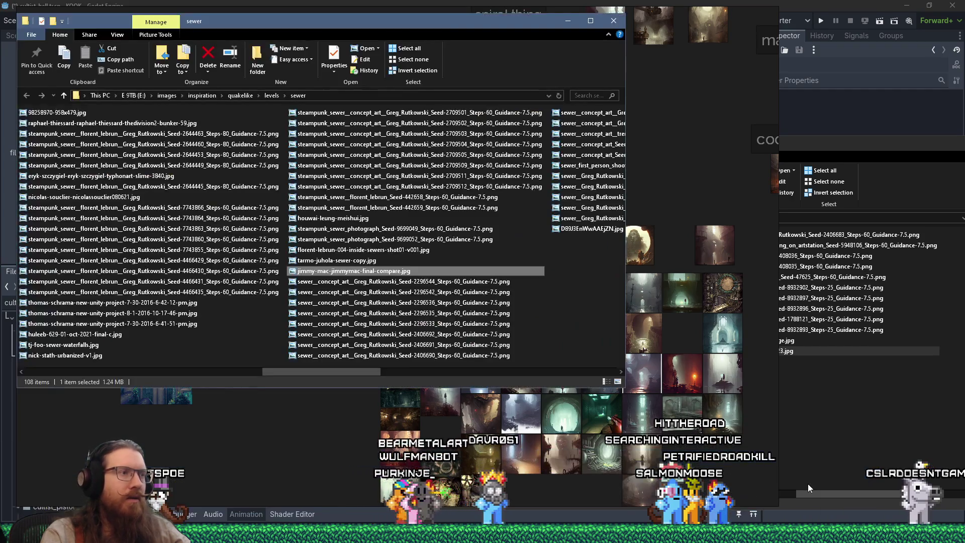
click(567, 21)
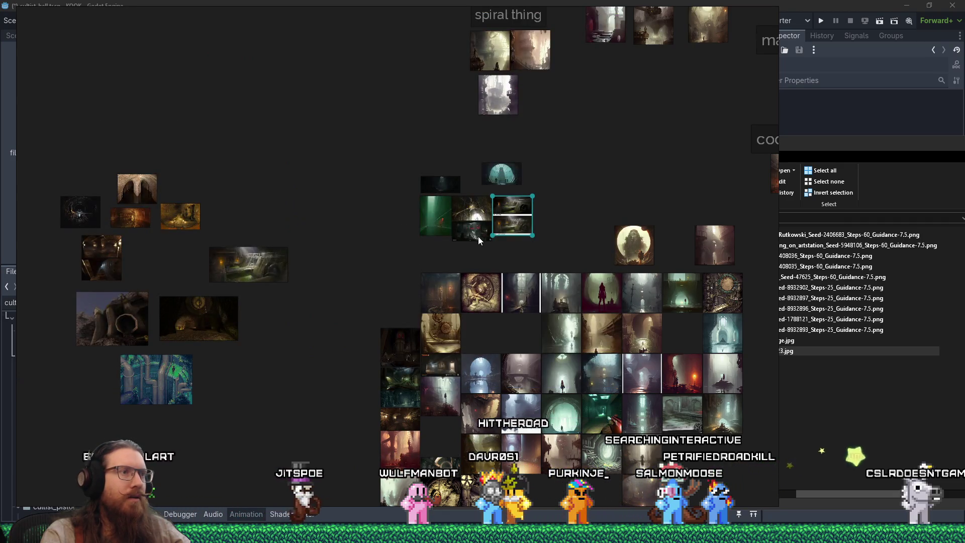
click(824, 351)
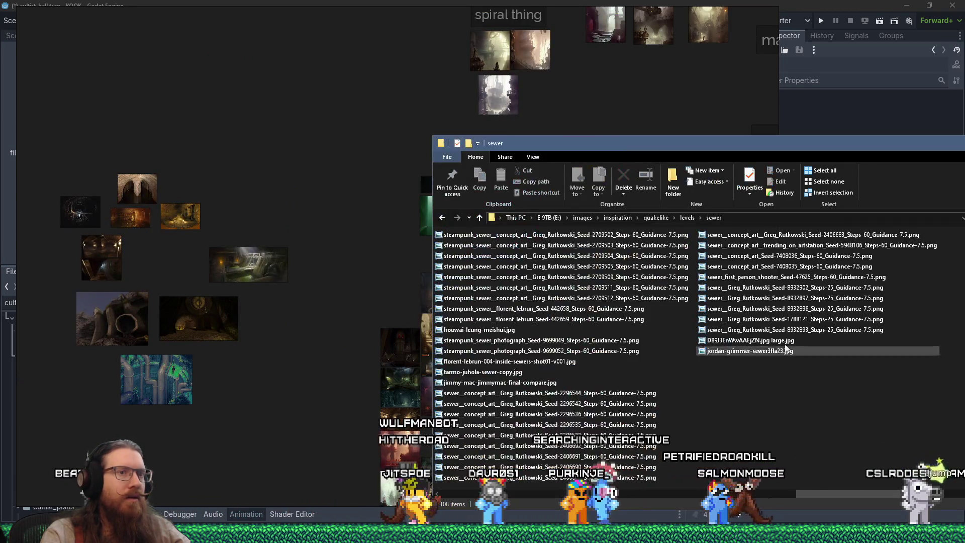
click(687, 218)
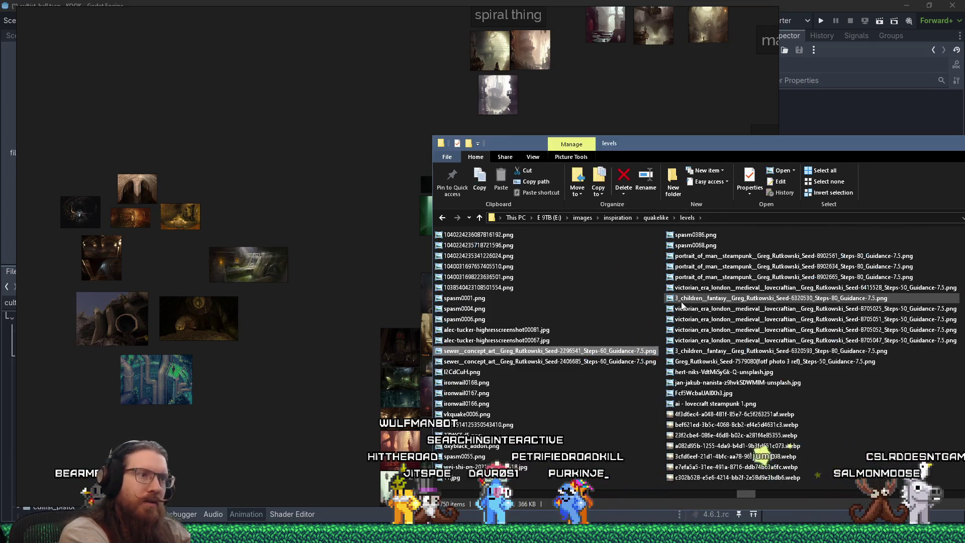
key(Return)
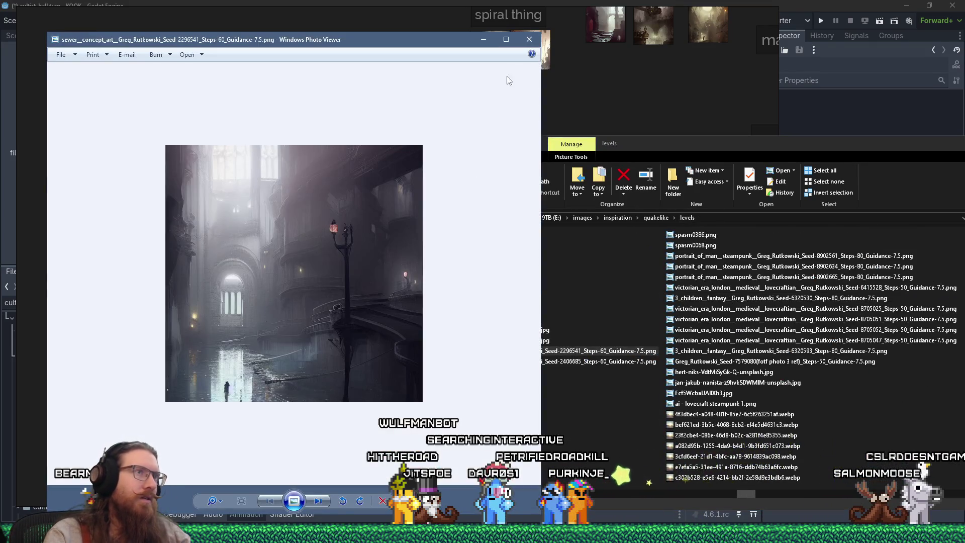
click(529, 40)
Close the File Explorer window and pan the board toward the sewer images
key(alt+space)
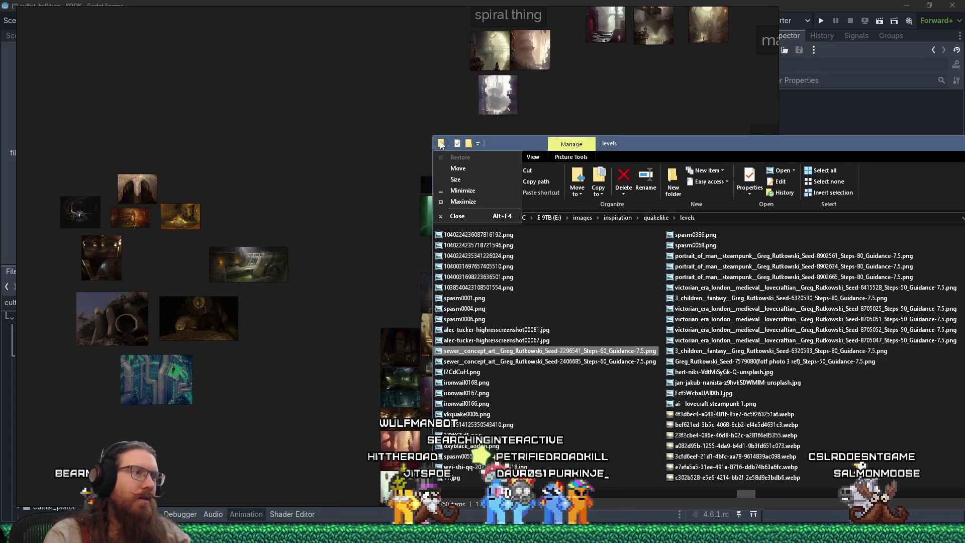
click(443, 203)
mouse_move(310, 231)
mouse_down()
mouse_move(498, 155)
mouse_move(354, 137)
mouse_move(433, 149)
mouse_move(497, 173)
mouse_up()
Drag the wide green-water sewer image next to the stacked tunnel photos in the cluster
scroll(523, 166, up, 2)
drag(551, 162, 594, 252)
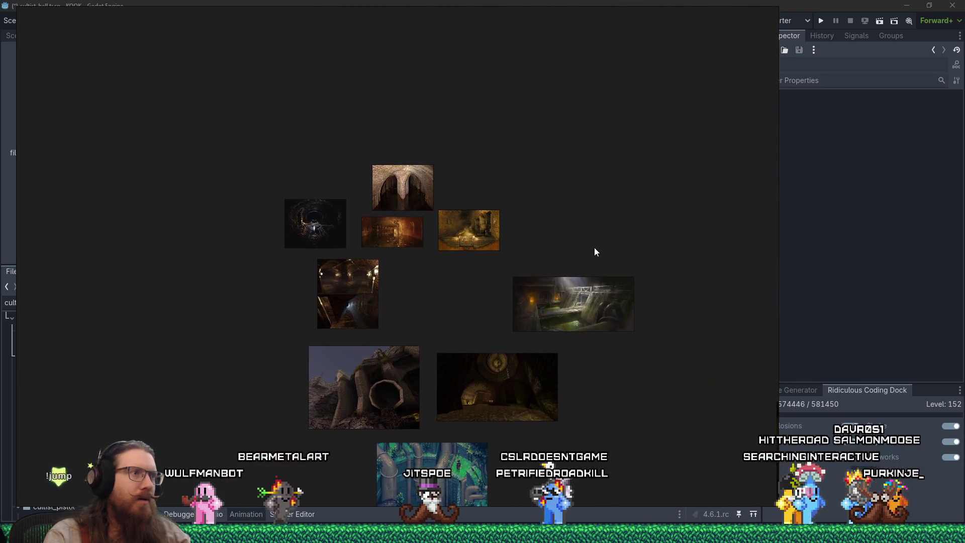
scroll(401, 222, up, 2)
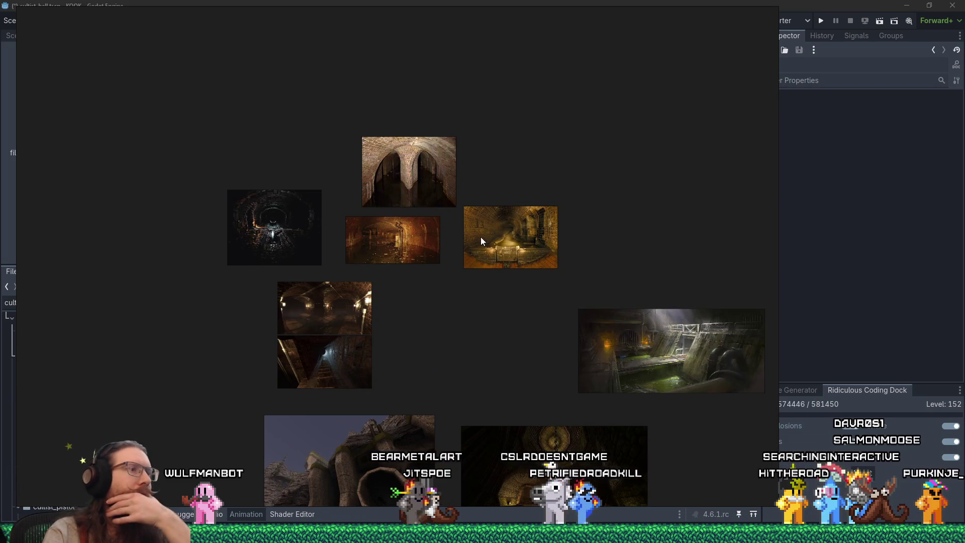
drag(487, 258, 490, 217)
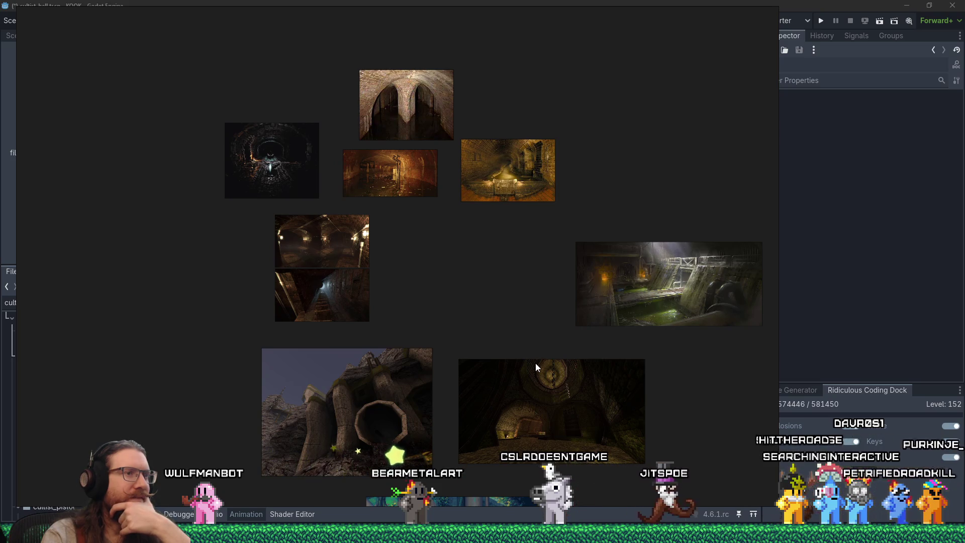
mouse_move(656, 308)
mouse_down()
mouse_move(464, 306)
mouse_move(481, 288)
mouse_up()
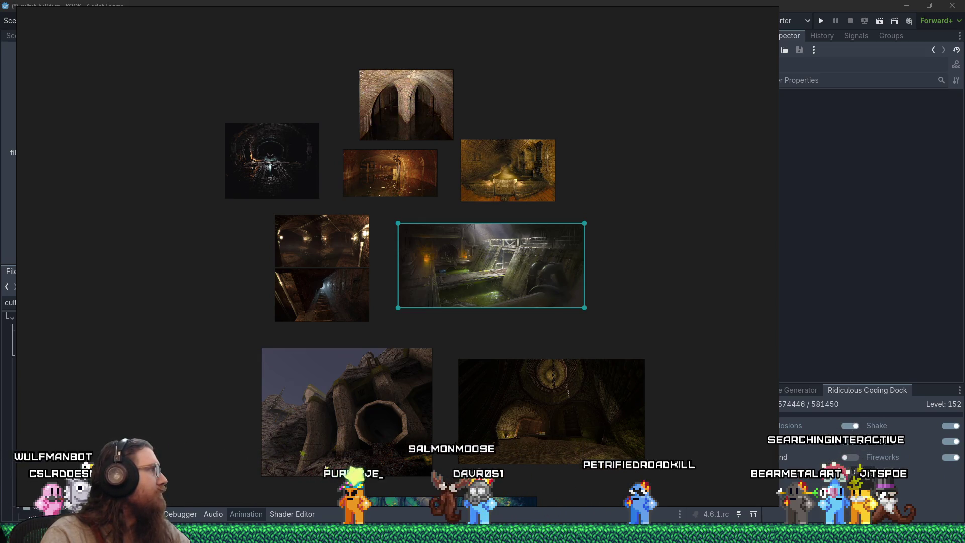
key(alt+Tab)
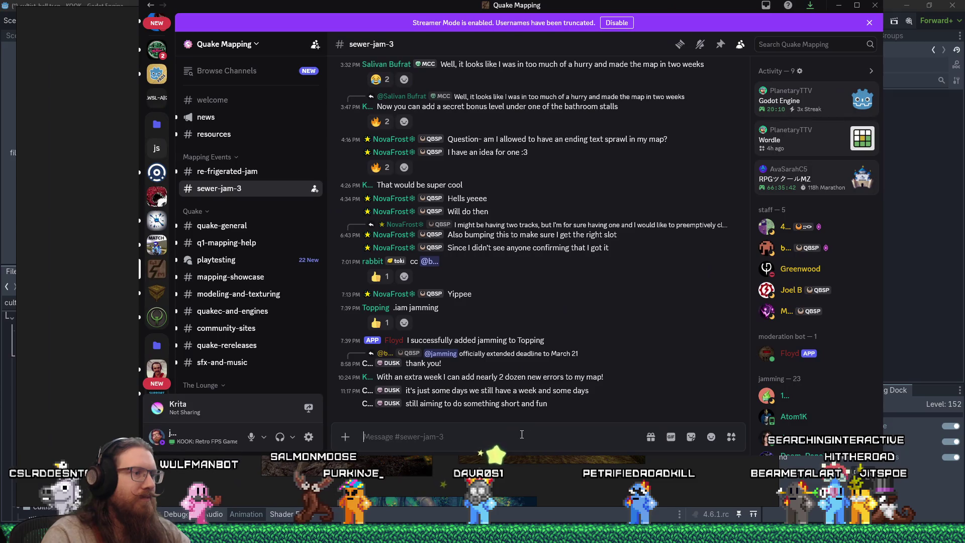
Post '.iam jamming' in #sewer-jam-3 to get the jamming role, then return to PureRef
text(.iam jamming)
key(Return)
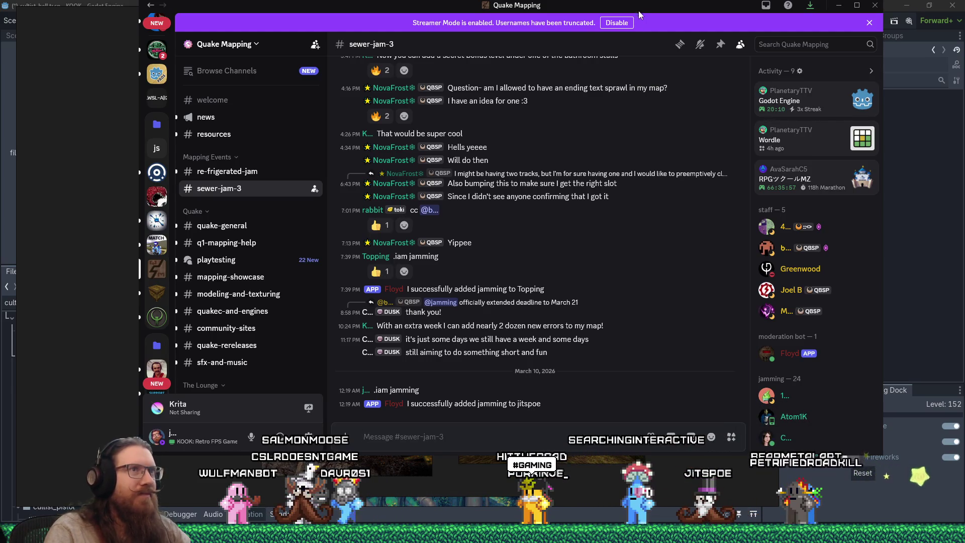
key(alt+Tab)
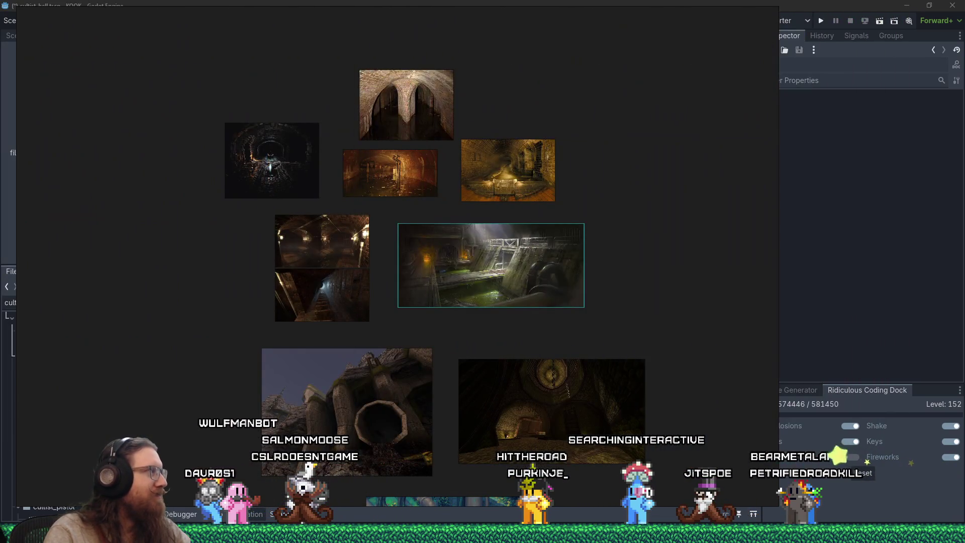
Select the green-water sewer image, then move Discord left and play the second #gaming video
click(491, 265)
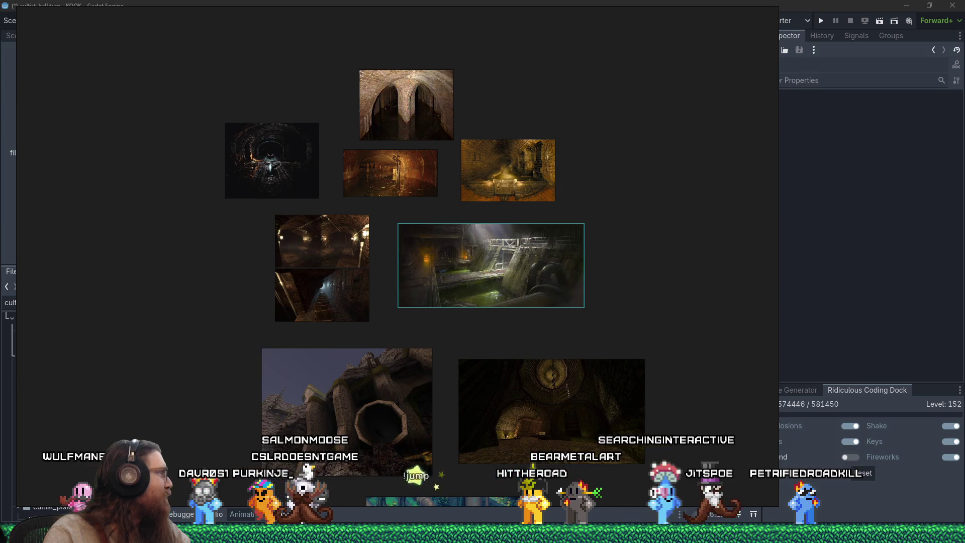
key(alt+Tab)
drag(484, 10, 412, 8)
click(590, 272)
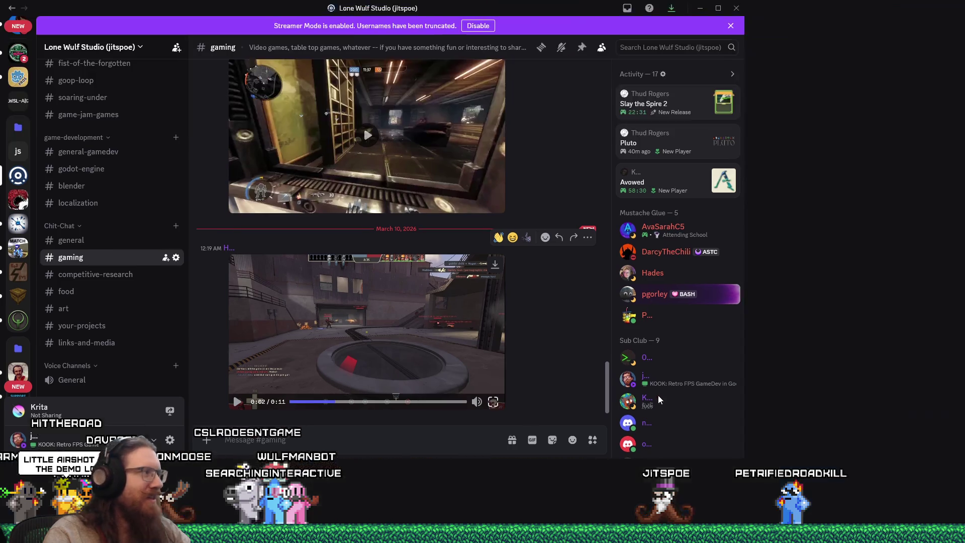
Watch the 11-second clip full screen, jump back to 0:03, then minimize Discord
click(659, 396)
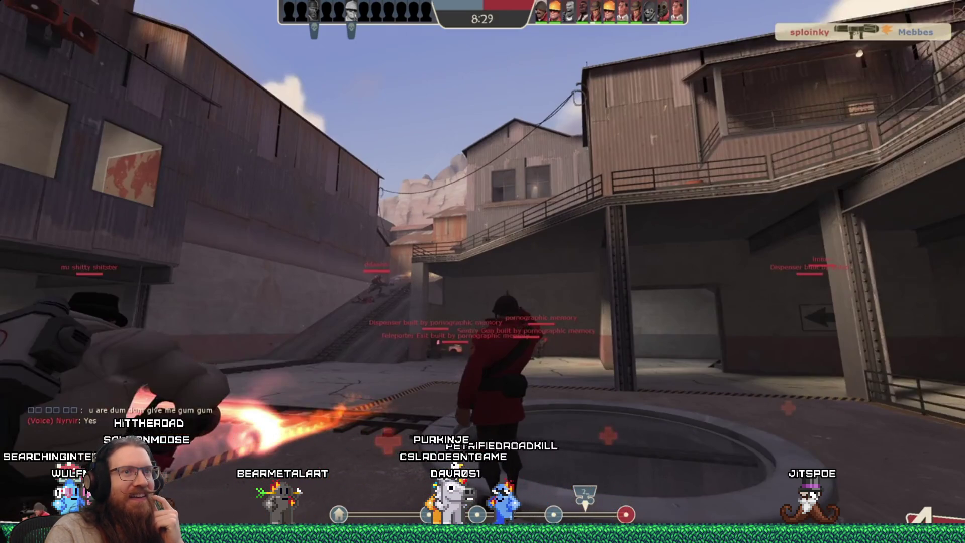
key(Escape)
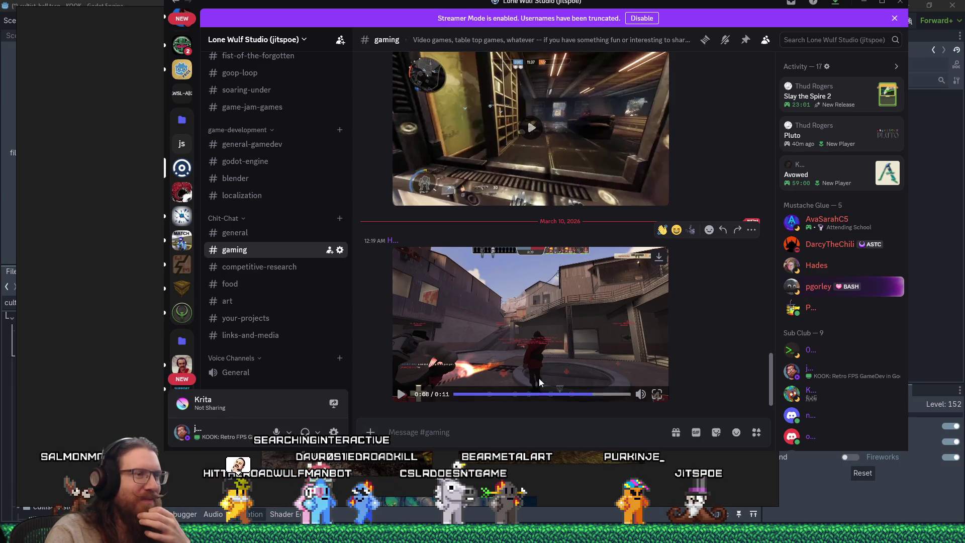
click(513, 394)
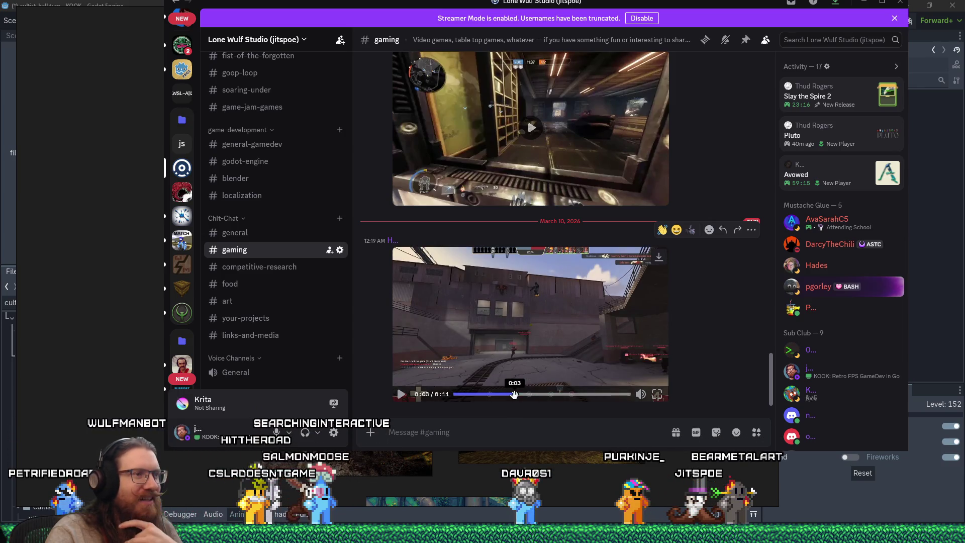
drag(665, 10, 624, 42)
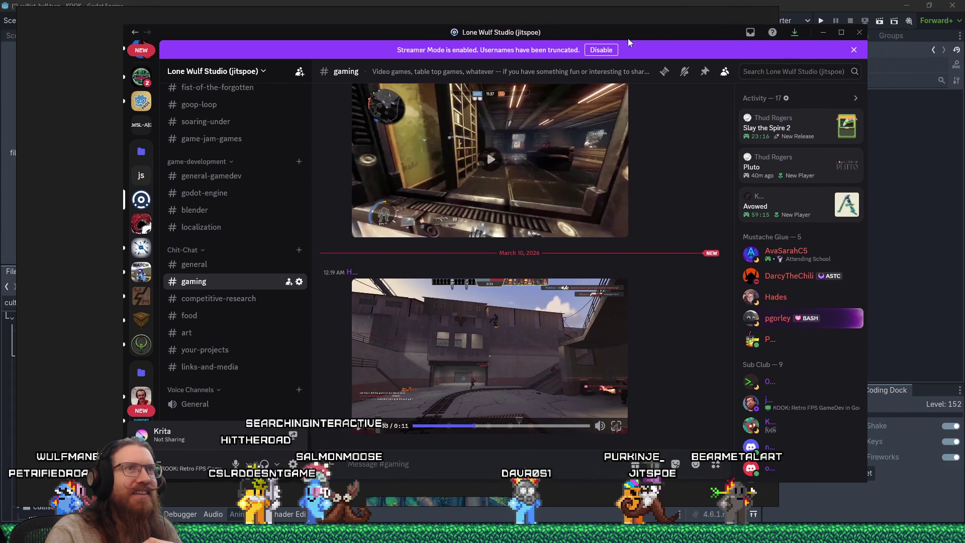
click(823, 33)
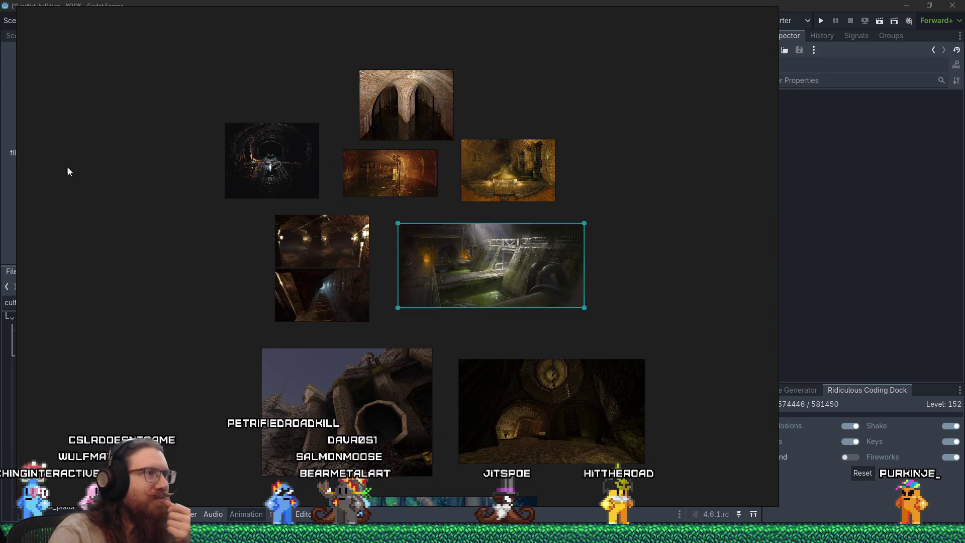
scroll(640, 308, down, 8)
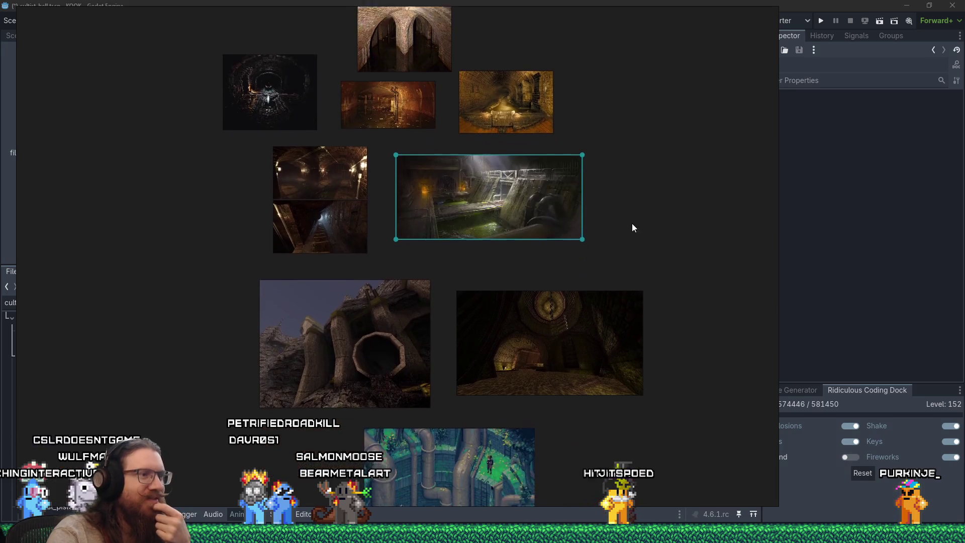
mouse_move(562, 322)
mouse_down()
mouse_move(535, 337)
mouse_move(544, 355)
mouse_up()
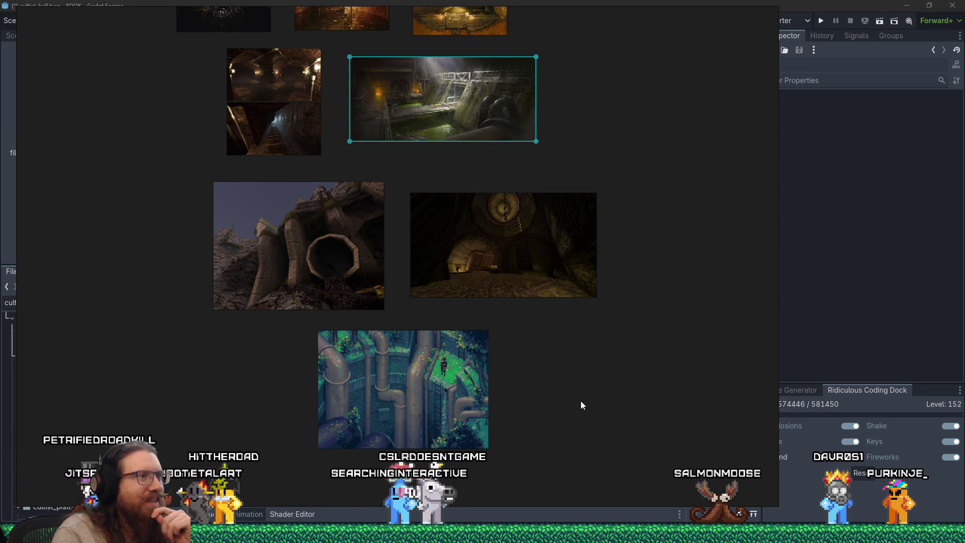
scroll(562, 357, up, 3)
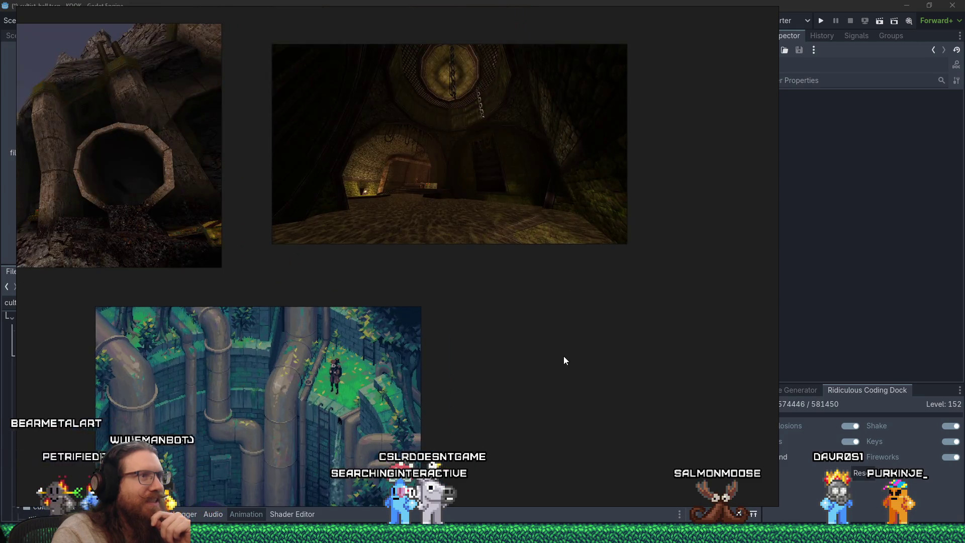
mouse_move(460, 317)
mouse_down()
mouse_move(519, 425)
mouse_move(514, 451)
mouse_up()
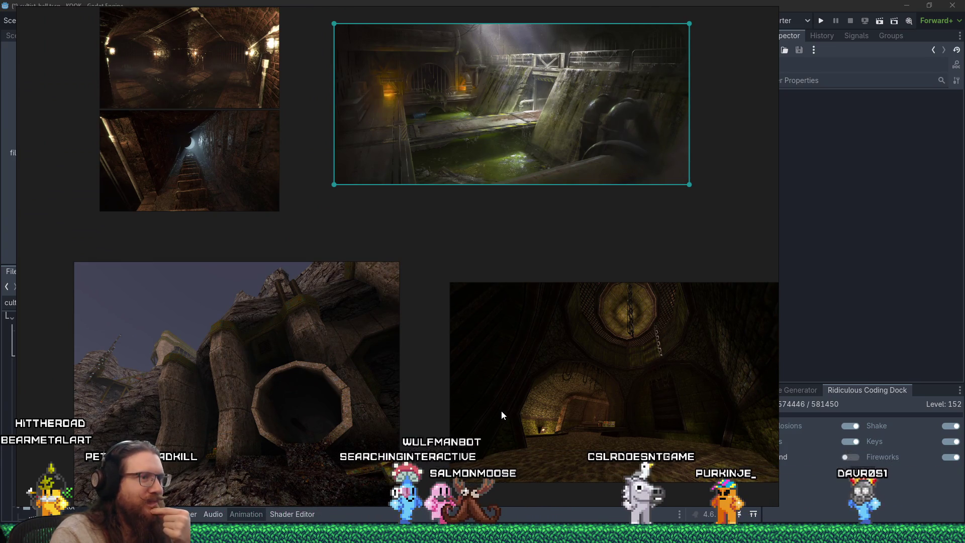
scroll(501, 411, down, 5)
drag(508, 472, 496, 327)
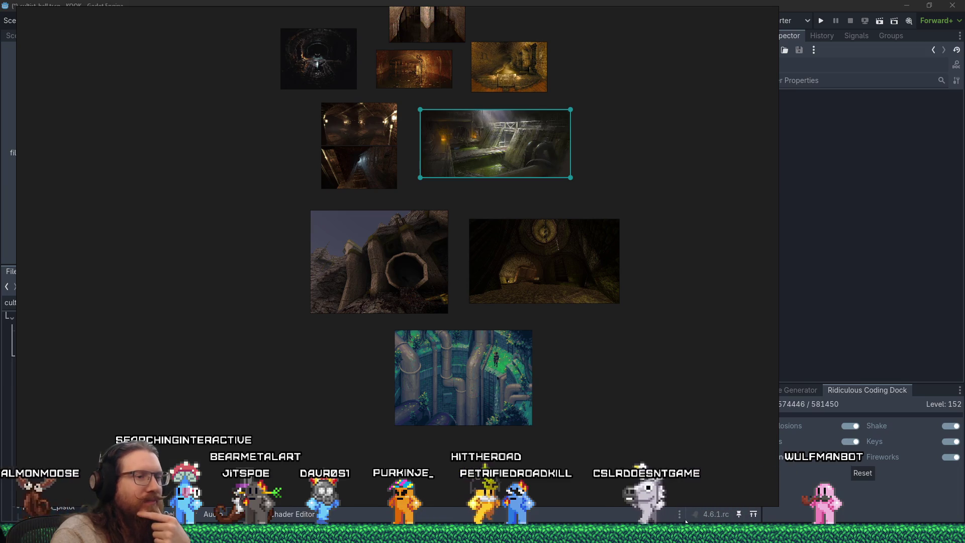
Launch TrenchBroom from the Run dialog and create a new map with Quake as the game
key(super+r)
text(e)
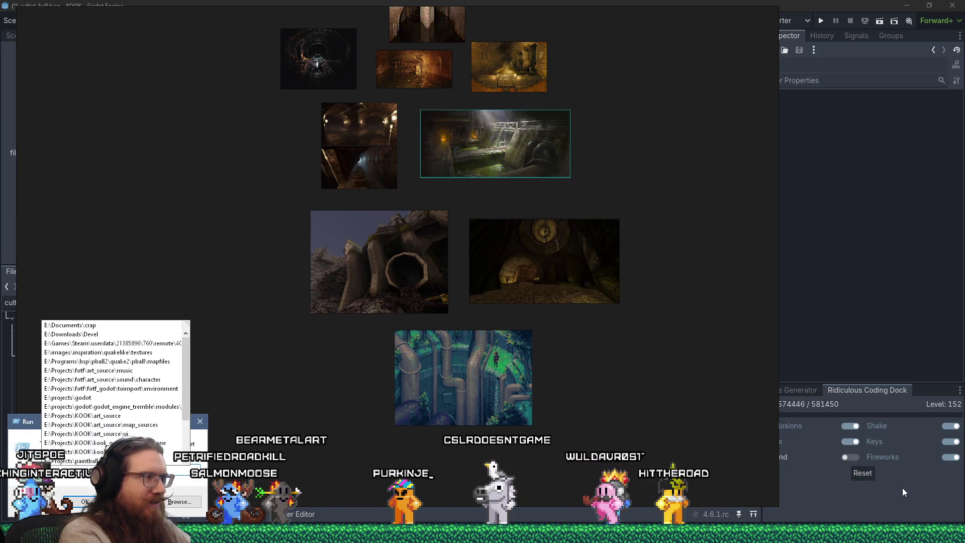
text(:\p)
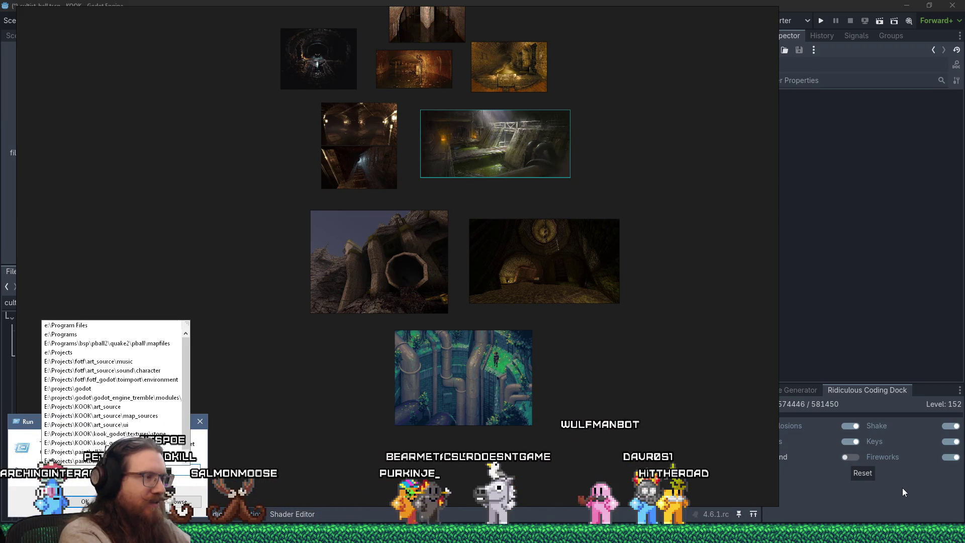
text(rograms	r)
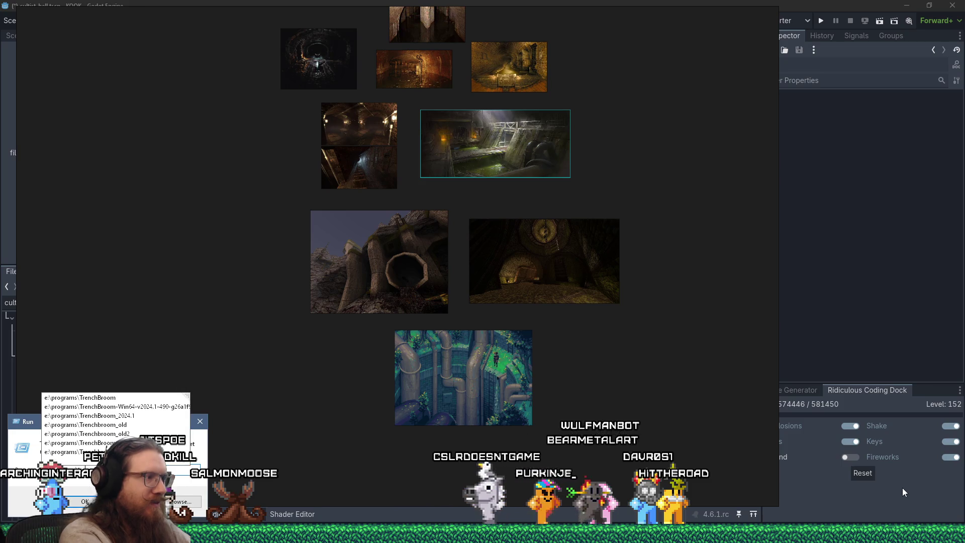
text(enchbroom\)
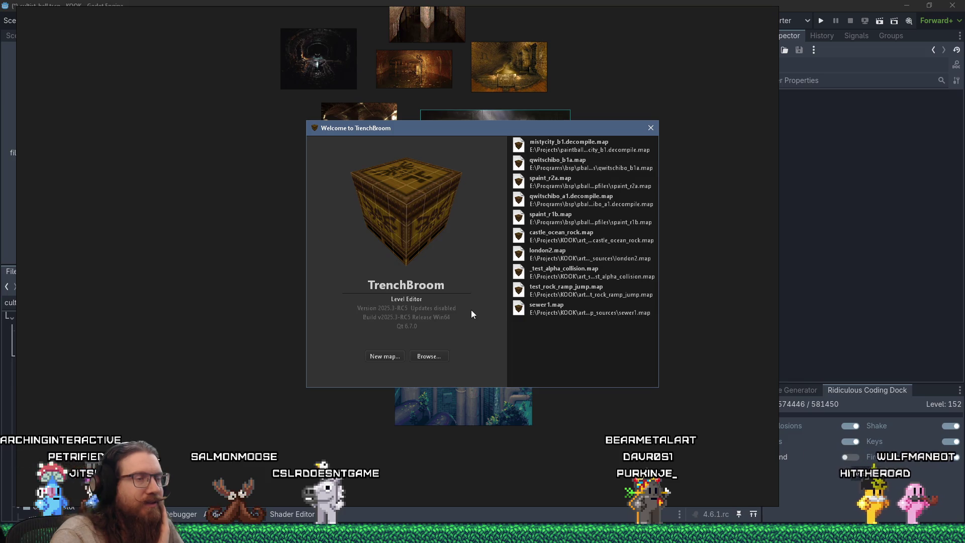
click(385, 357)
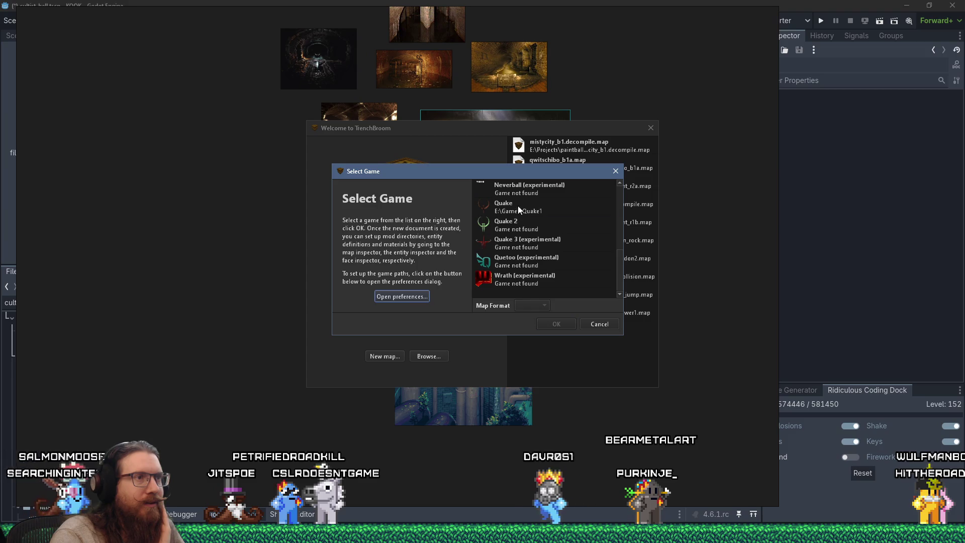
click(523, 207)
click(556, 322)
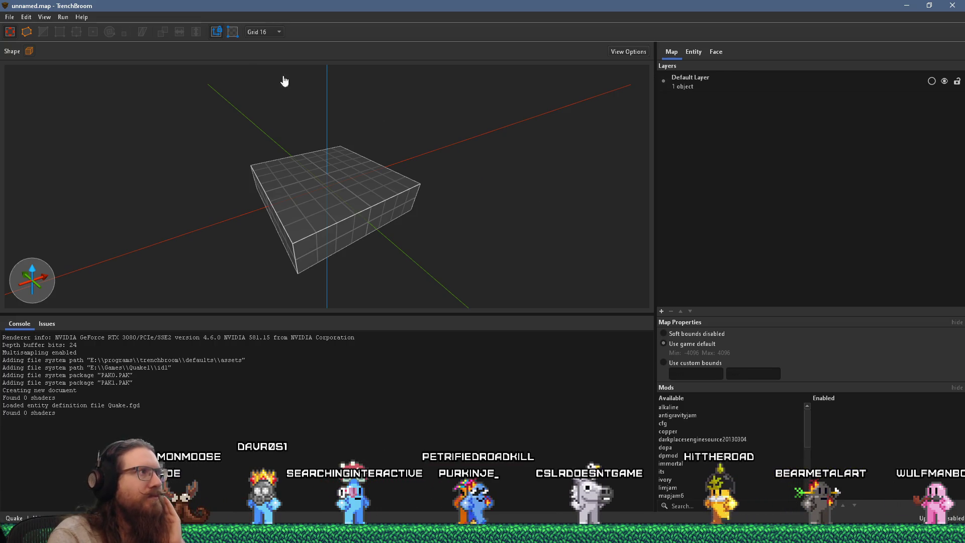
click(11, 18)
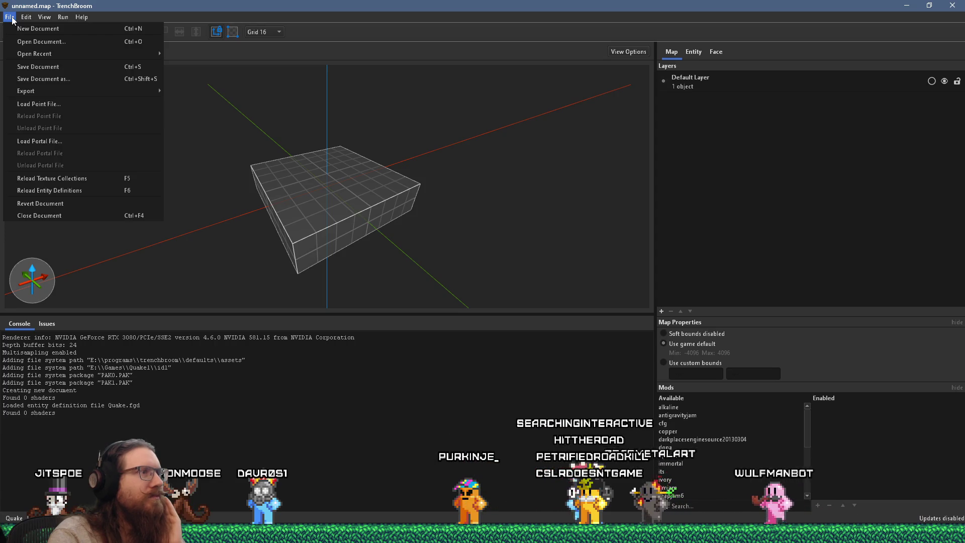
click(11, 19)
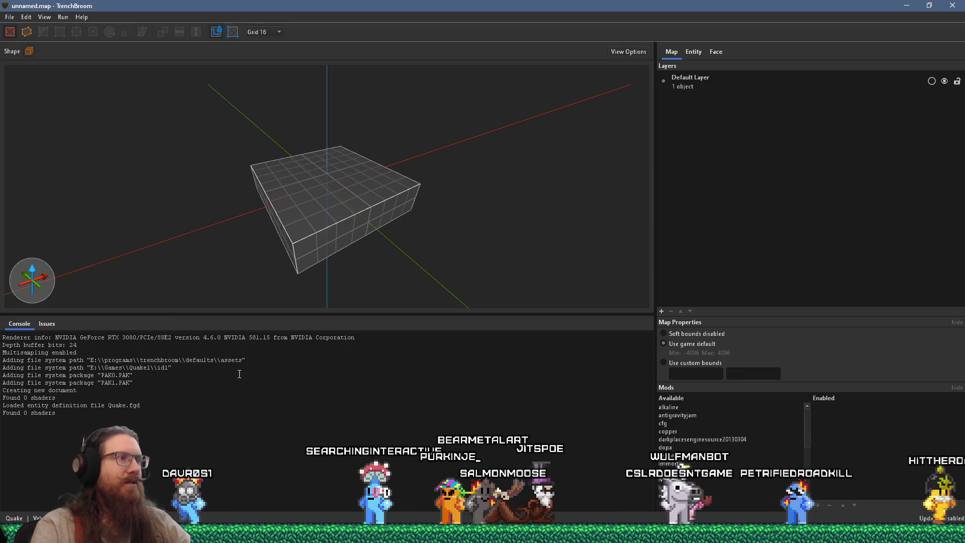
scroll(447, 231, down, 5)
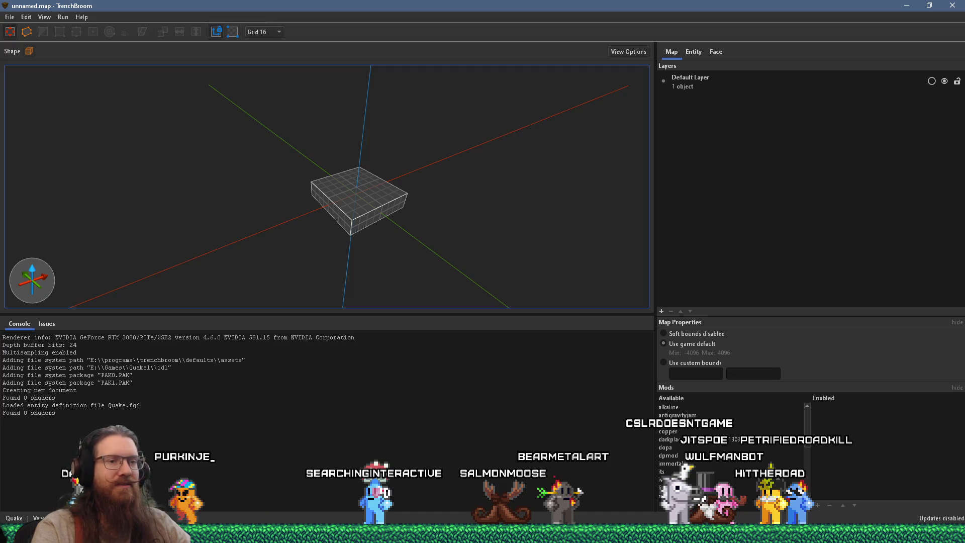
key(XF86AudioLowerVolume)
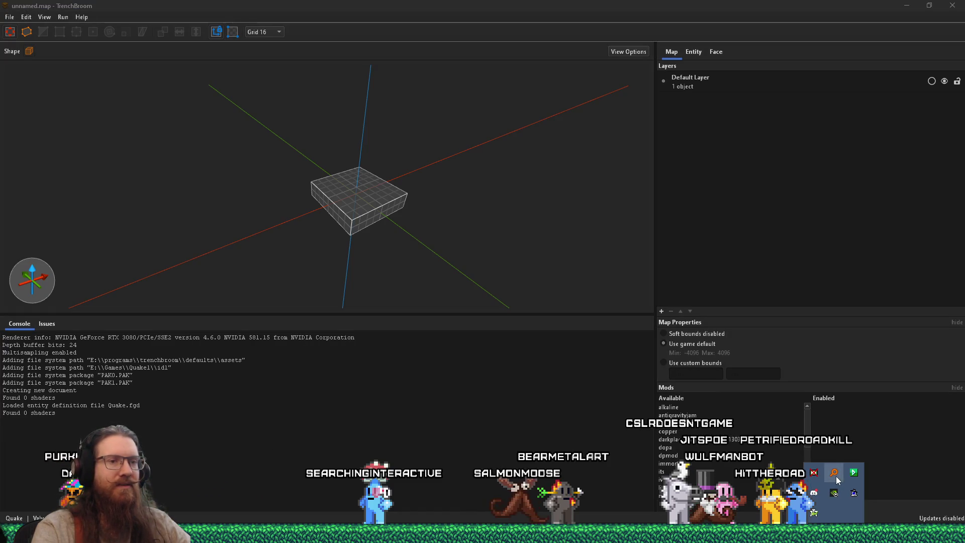
click(834, 473)
click(834, 473)
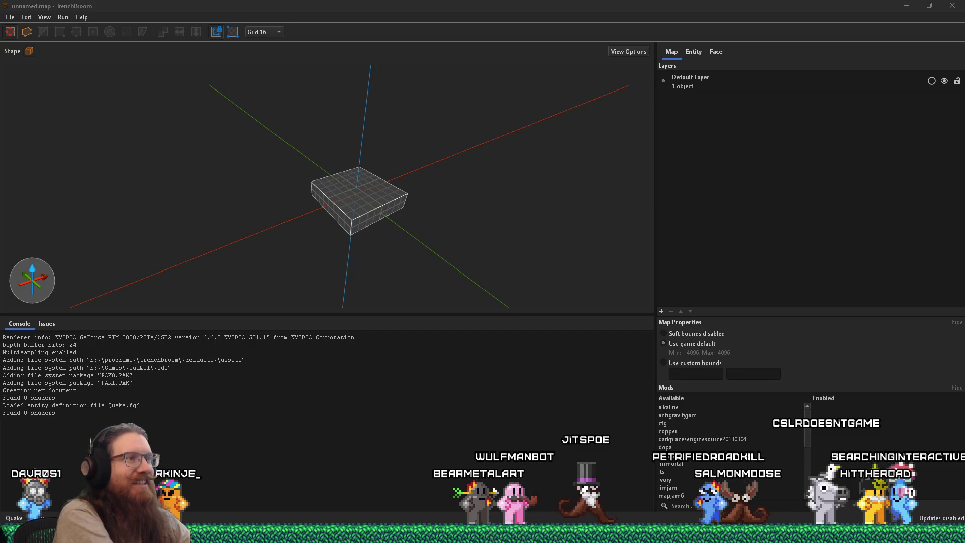
Orbit around the default 128×128×32 box brush and select it
click(139, 193)
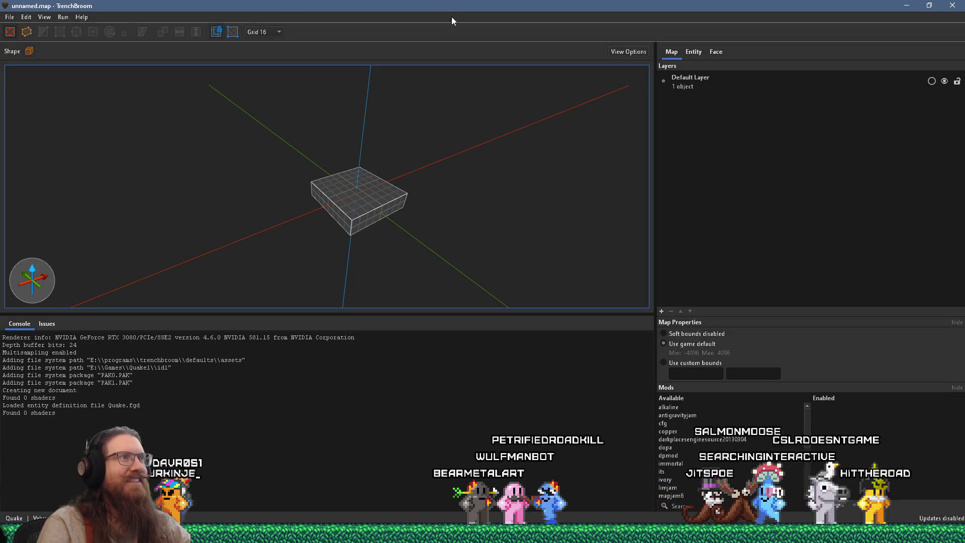
scroll(418, 165, up, 5)
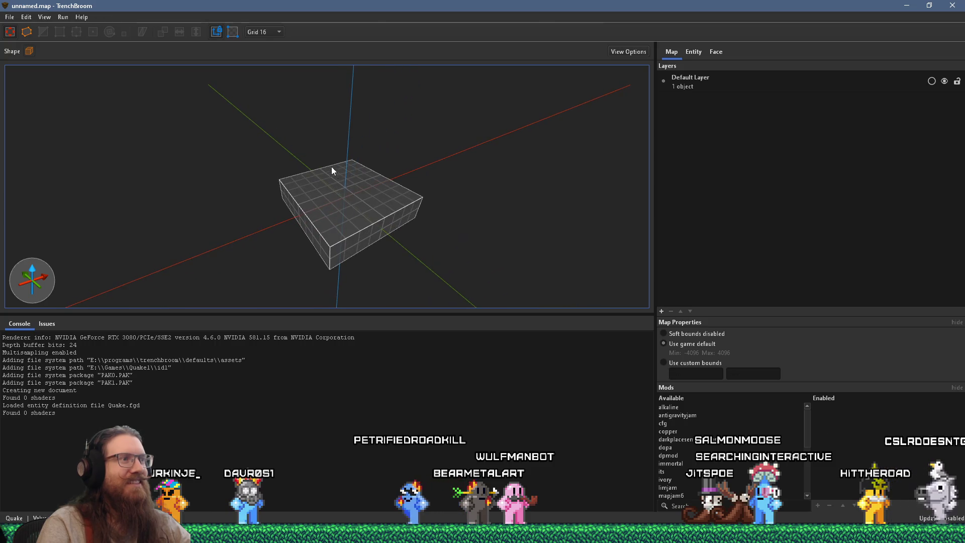
mouse_move(353, 196)
mouse_down()
mouse_move(394, 172)
mouse_move(351, 173)
mouse_up()
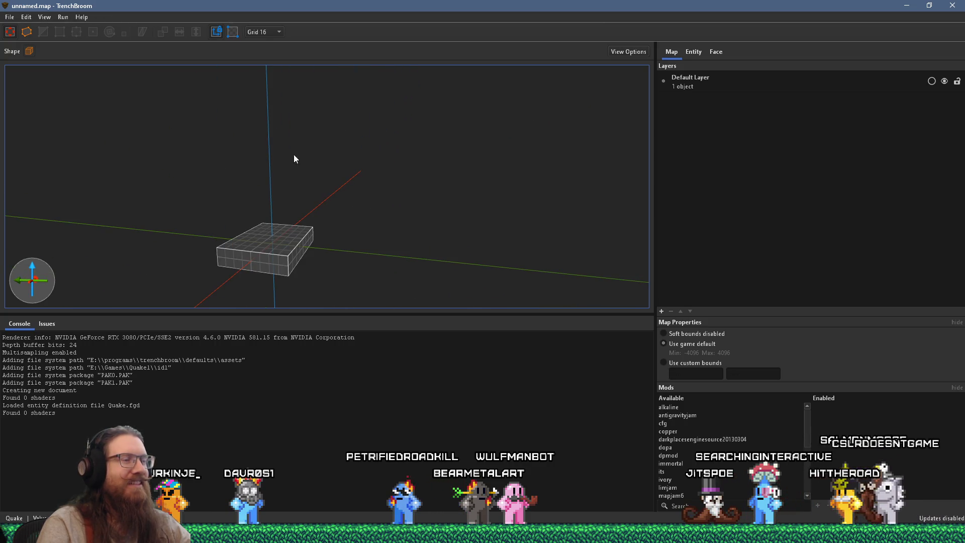
mouse_move(399, 138)
mouse_down()
mouse_move(409, 166)
mouse_move(475, 138)
mouse_up()
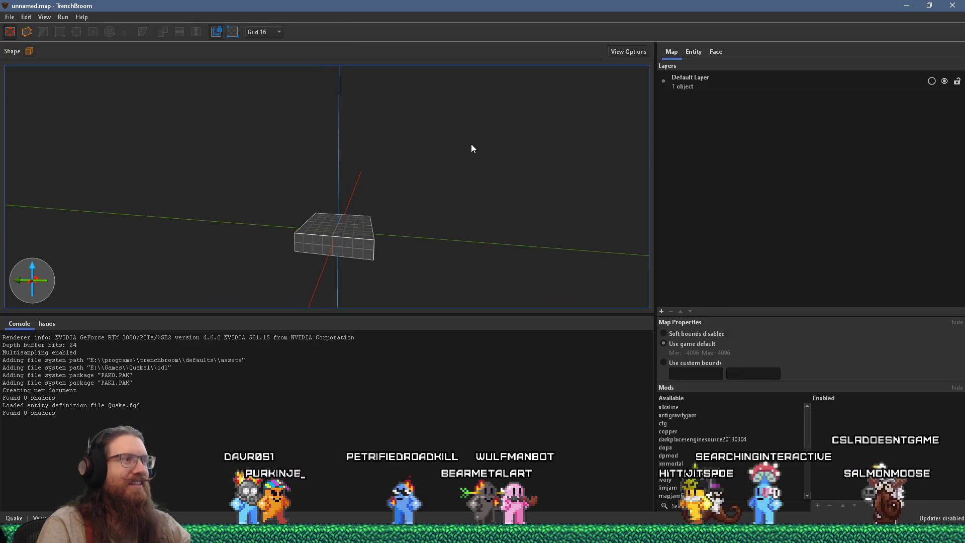
click(369, 230)
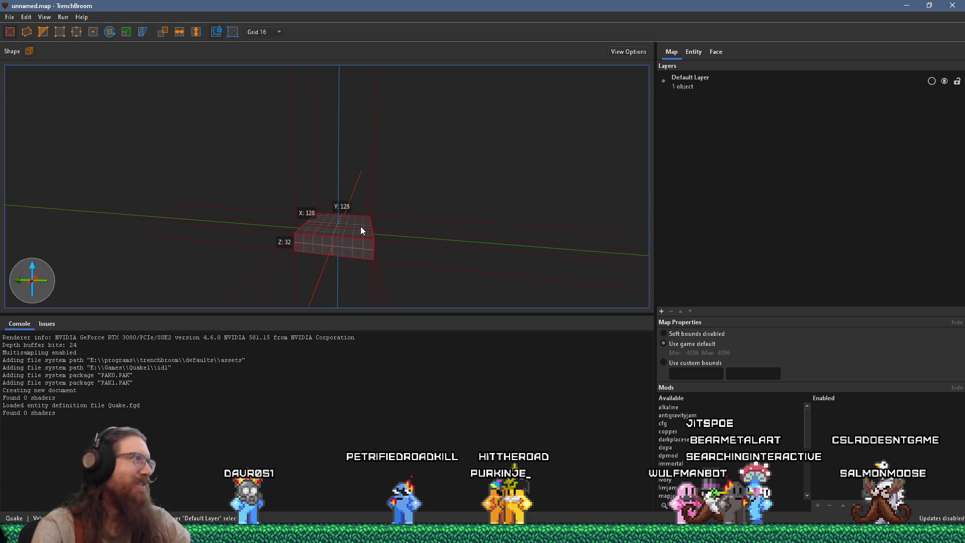
click(10, 19)
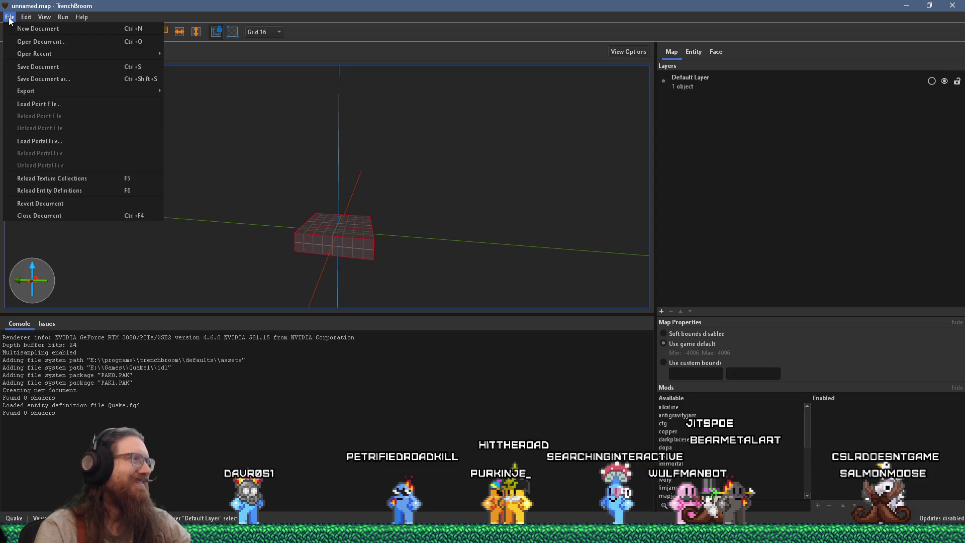
Open the save dialog for the map as a Map file (*.map), leaving the file name empty
click(694, 56)
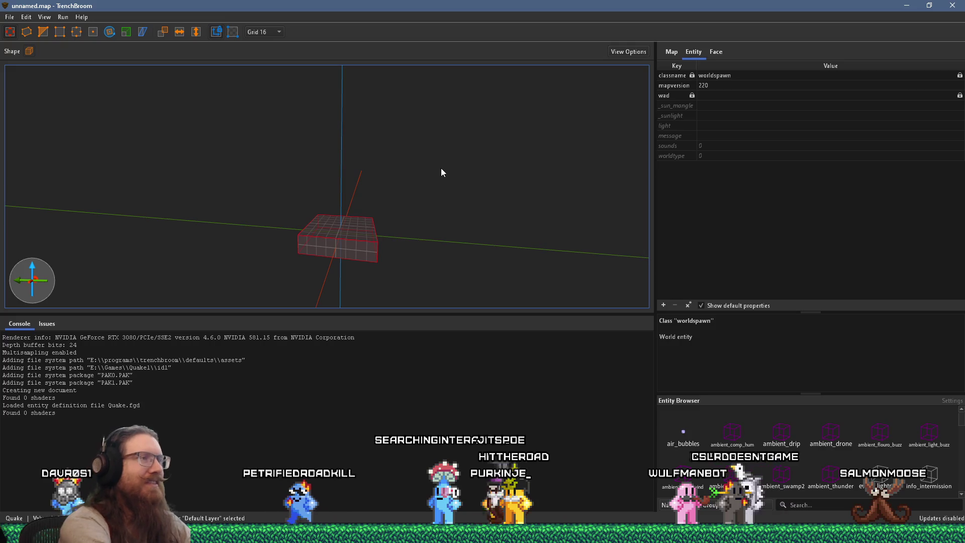
key(ctrl+s)
text(e)
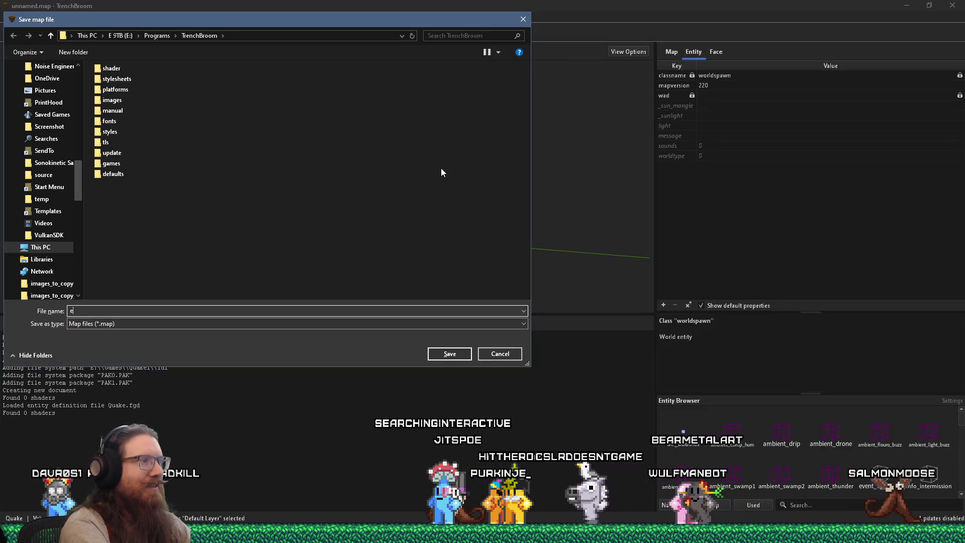
text(:\projects\ko)
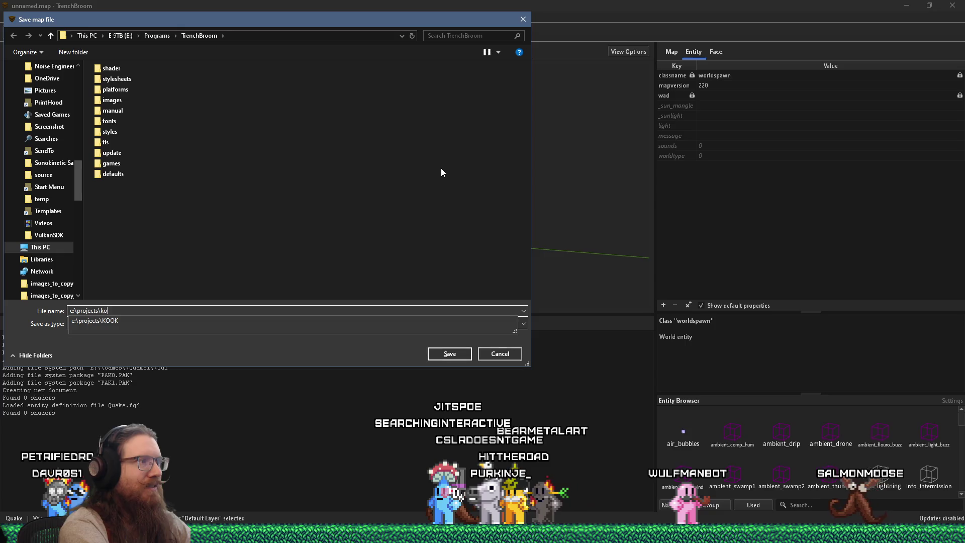
text(ok\)
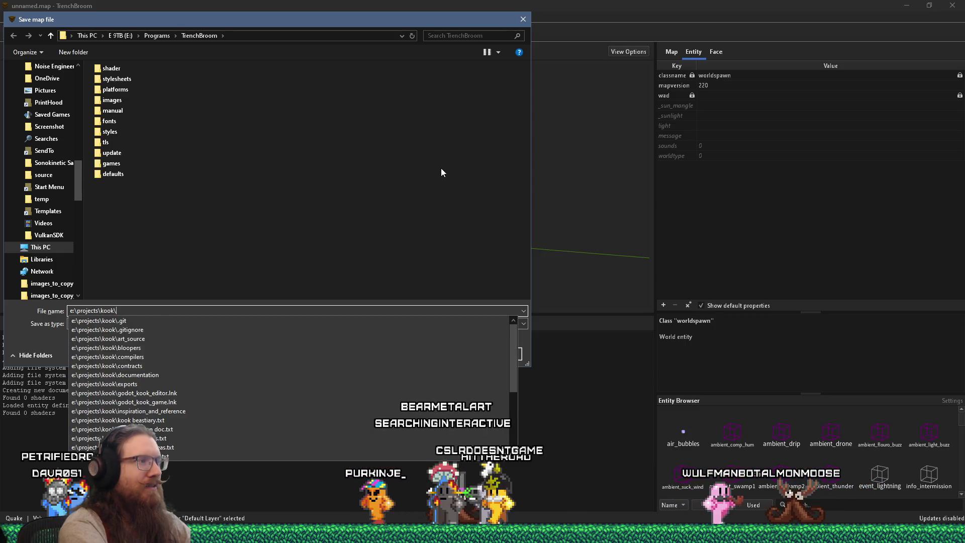
text(art_source\)
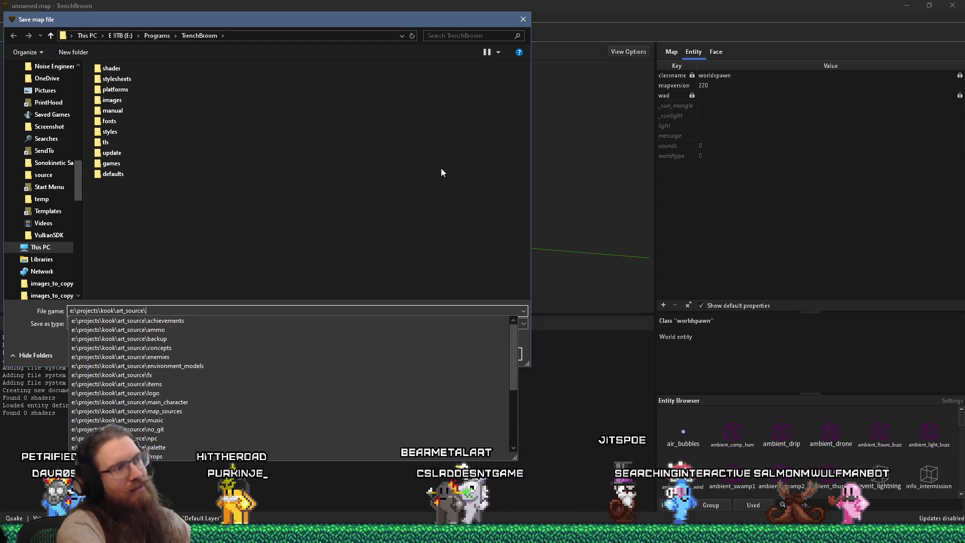
key(BackSpace)
key(BackSpace)
key(BackSpace)
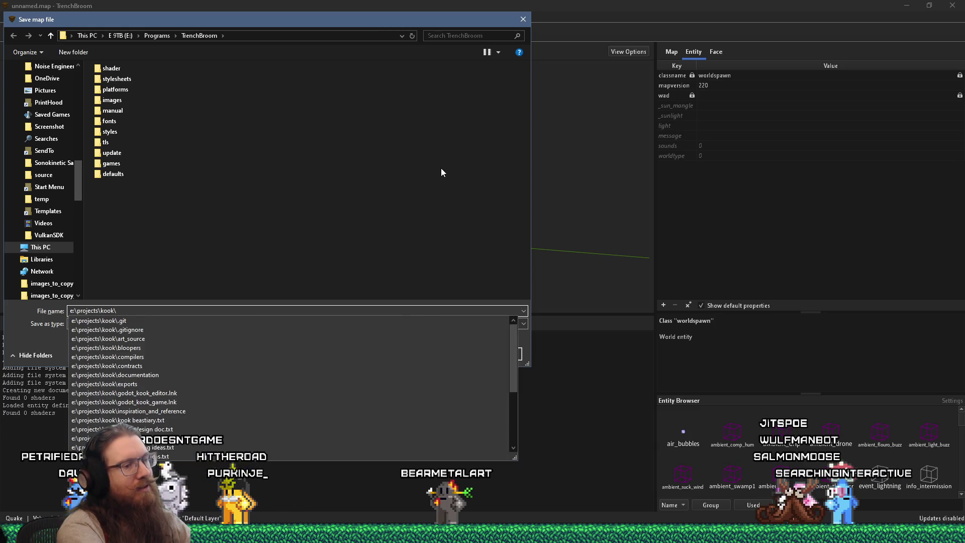
key(BackSpace)
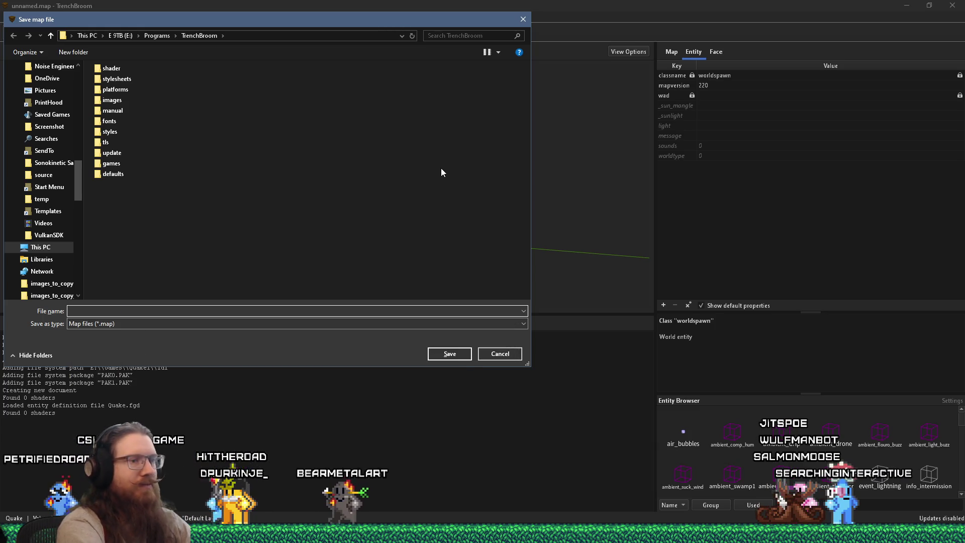
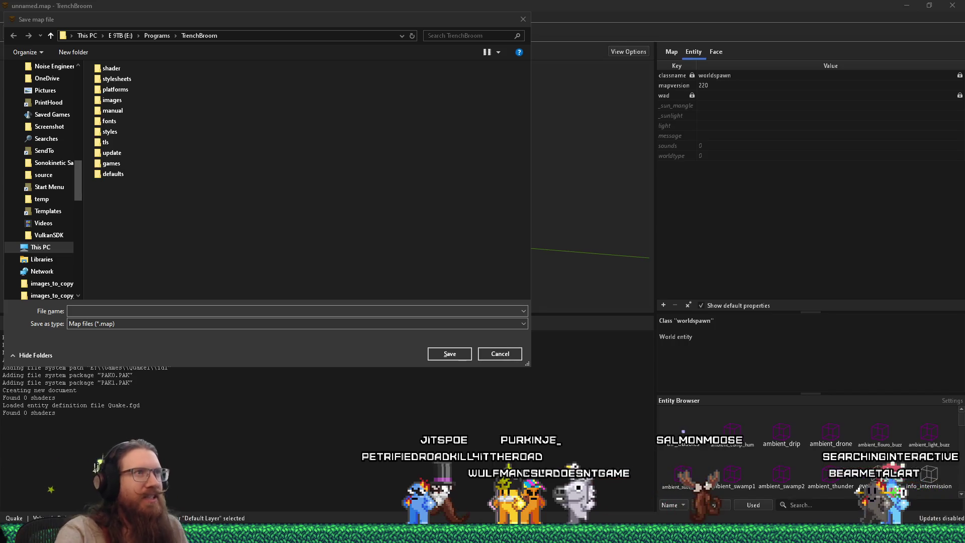
Save the map as sj2_jitspoe_1a in e:\projects\kook\art_source\map_sources
mouse_move(322, 23)
mouse_down()
mouse_move(451, 55)
mouse_move(447, 66)
mouse_up()
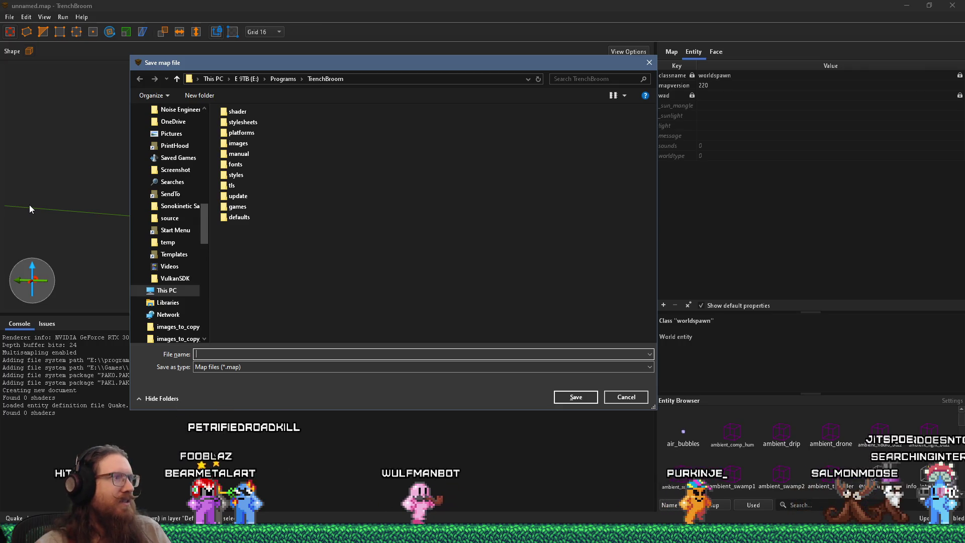
drag(396, 67, 479, 93)
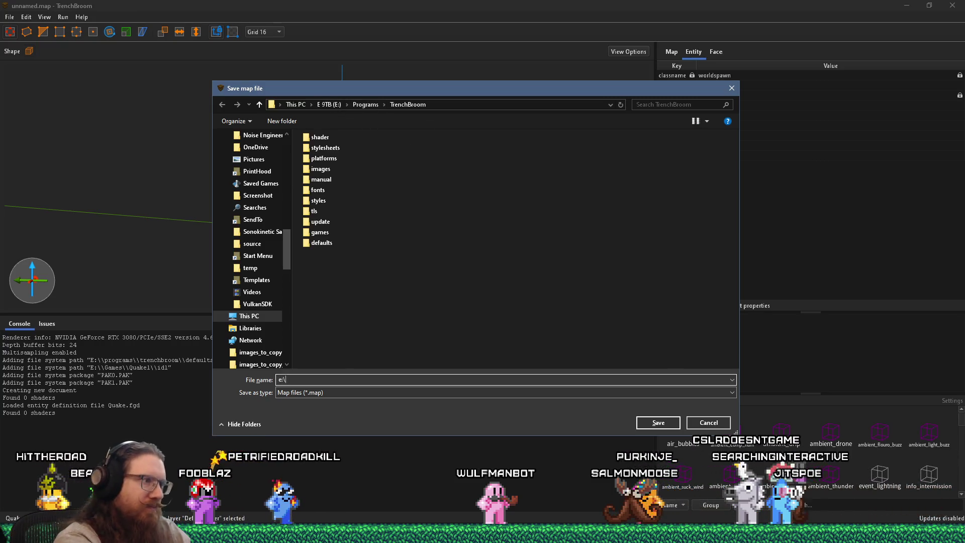
text(:\projects\koo)
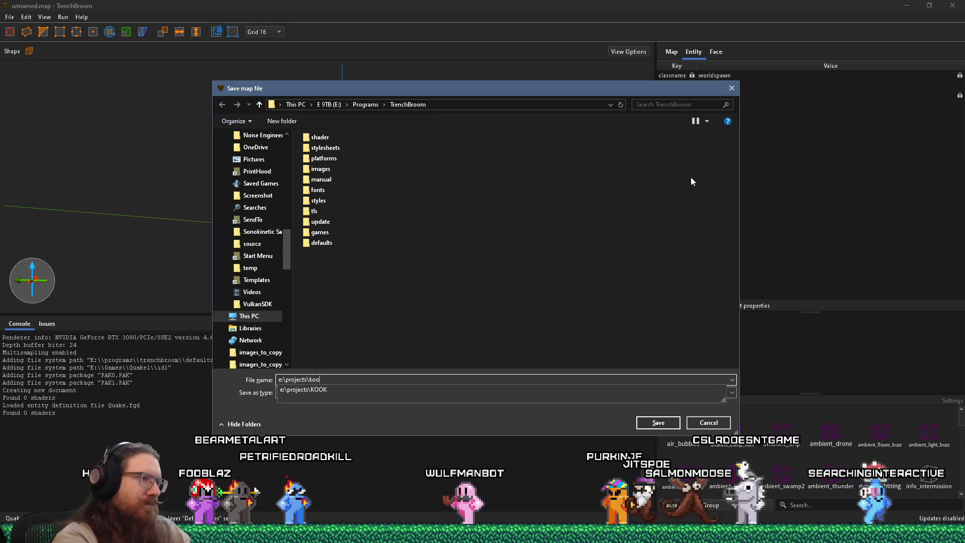
text(k\)
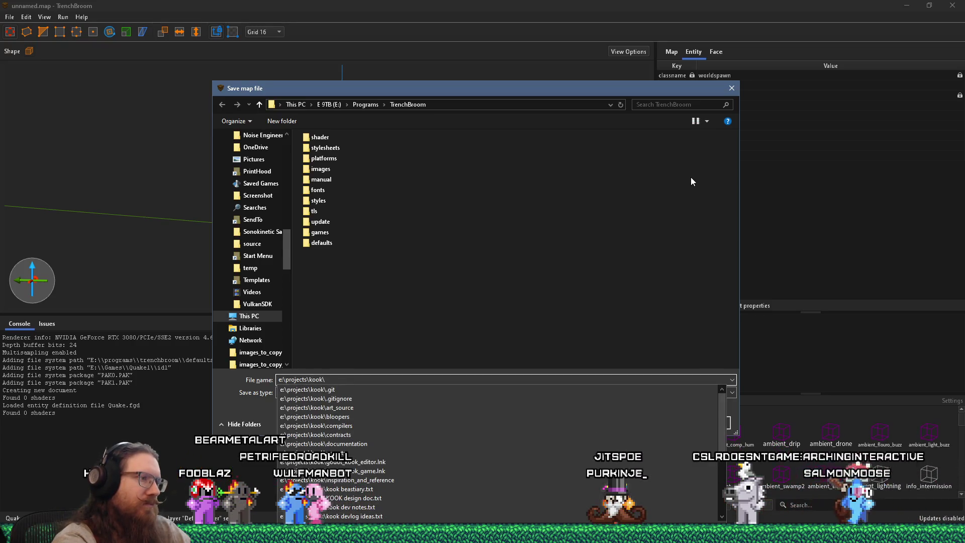
text(art_source\l)
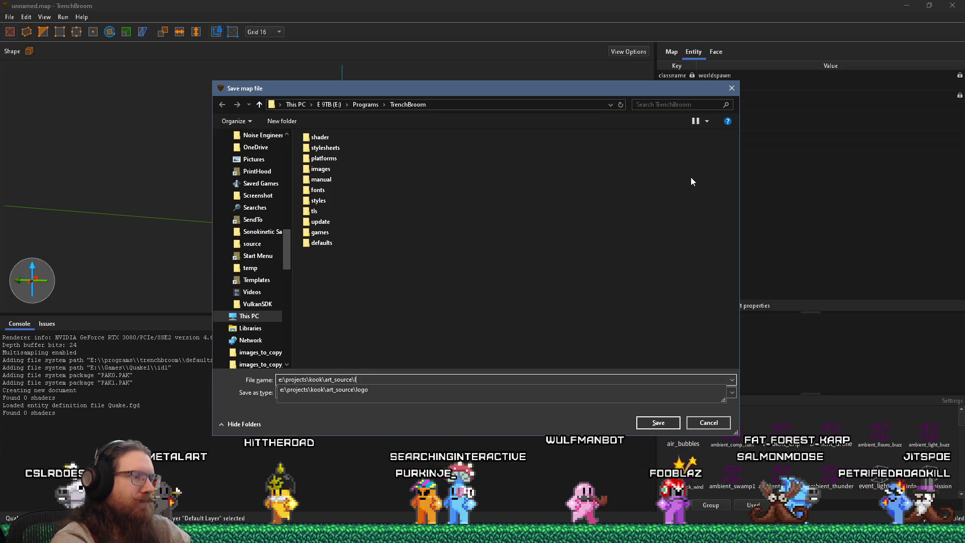
key(BackSpace)
text(ma)
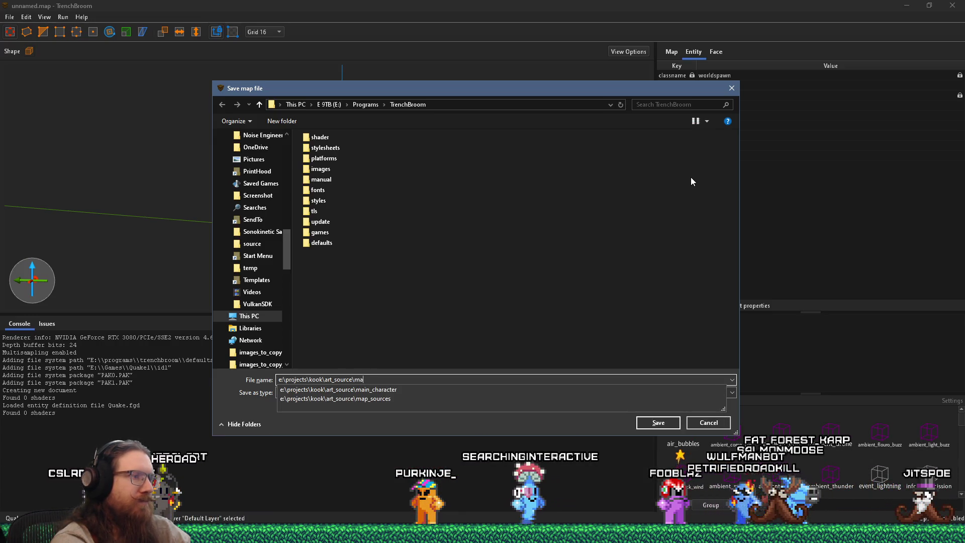
key(Down)
key(Down)
text(\)
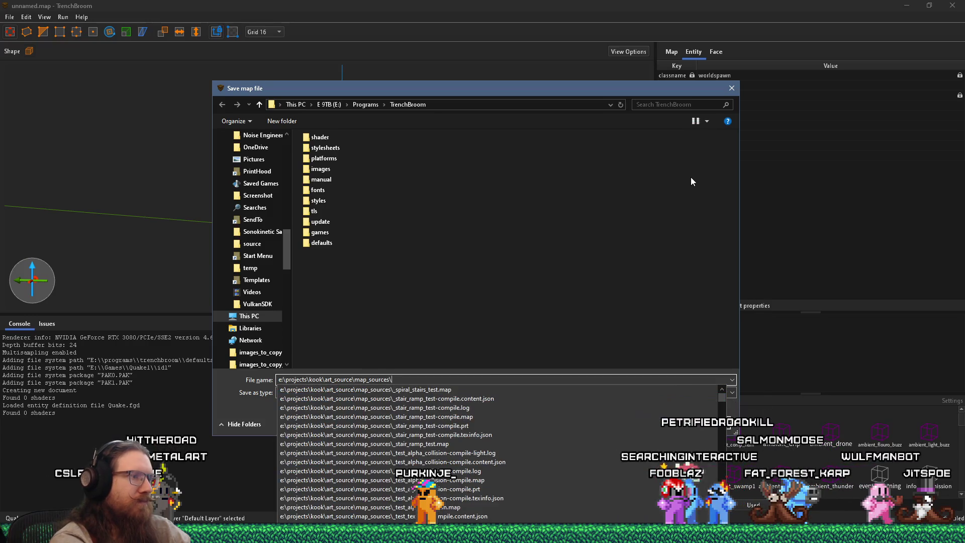
text(sj2_)
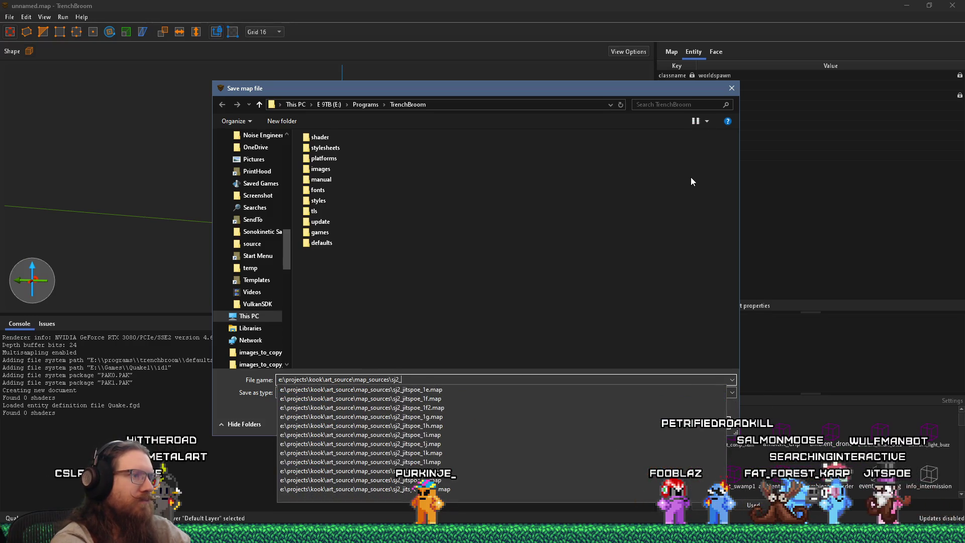
text(jitspoe_1a)
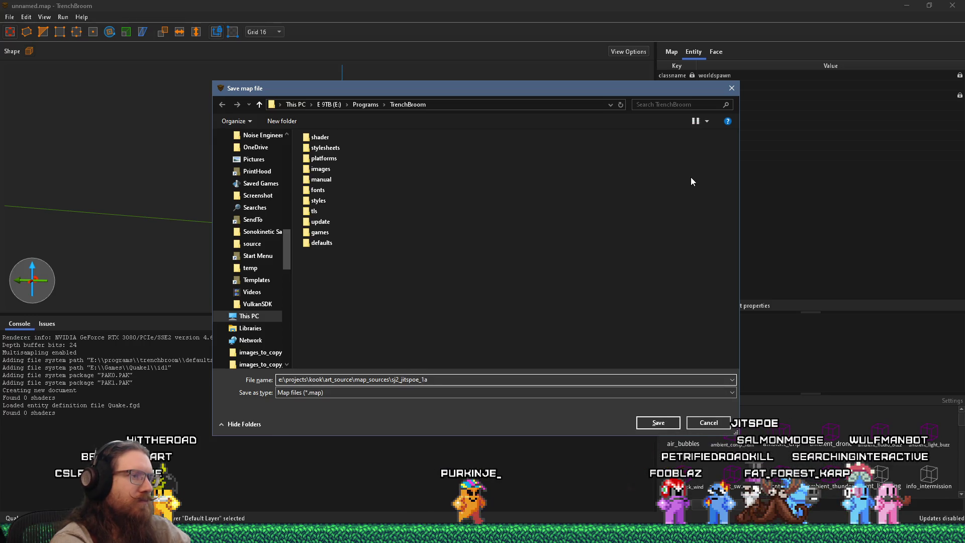
key(Return)
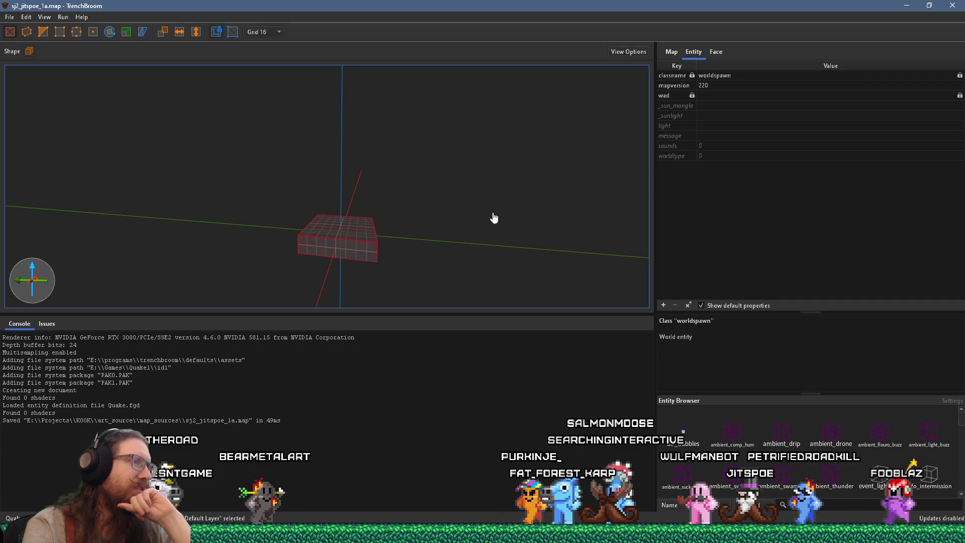
Inspect the new flat red brush in the 3D view and bring up the worldspawn wad list
mouse_move(378, 151)
mouse_down()
mouse_move(345, 143)
mouse_move(264, 174)
mouse_up()
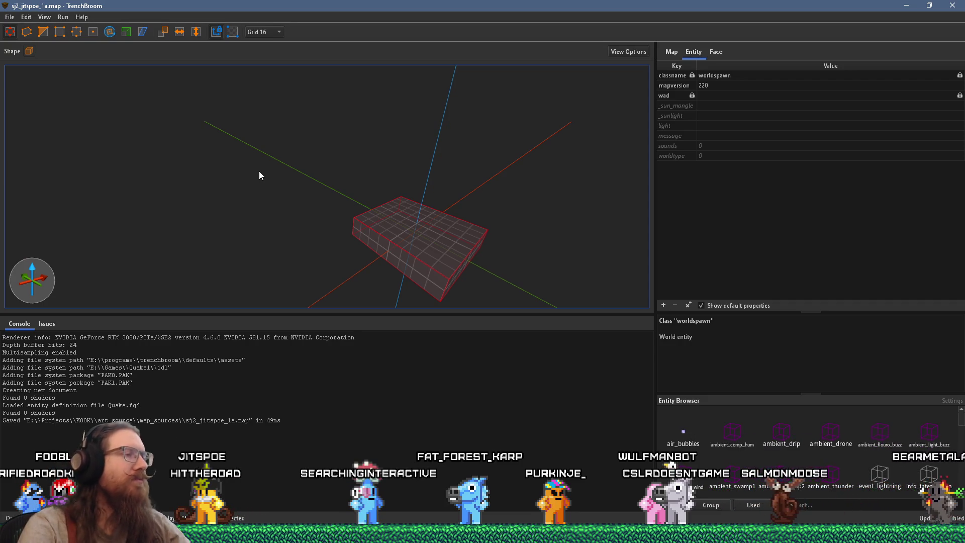
scroll(286, 221, down, 5)
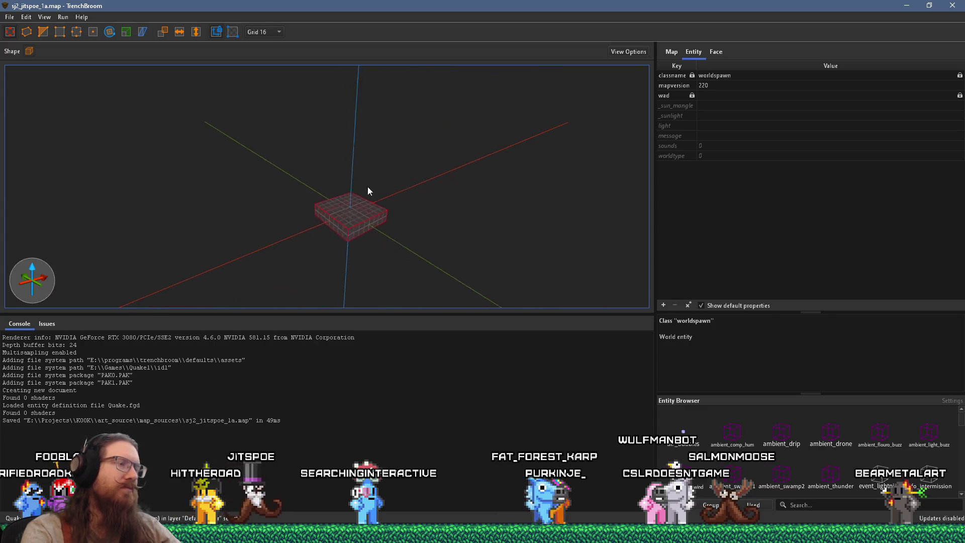
scroll(375, 195, up, 3)
scroll(375, 195, up, 2)
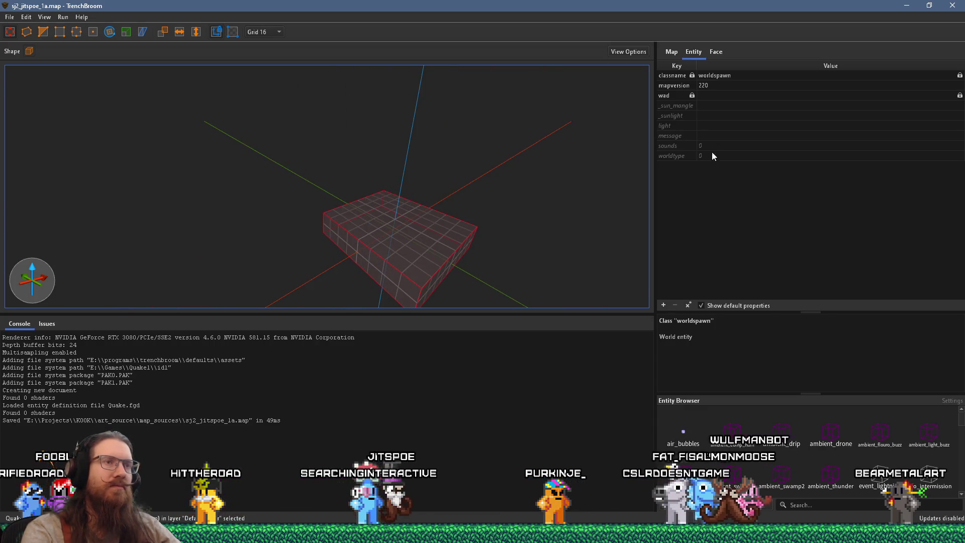
click(676, 95)
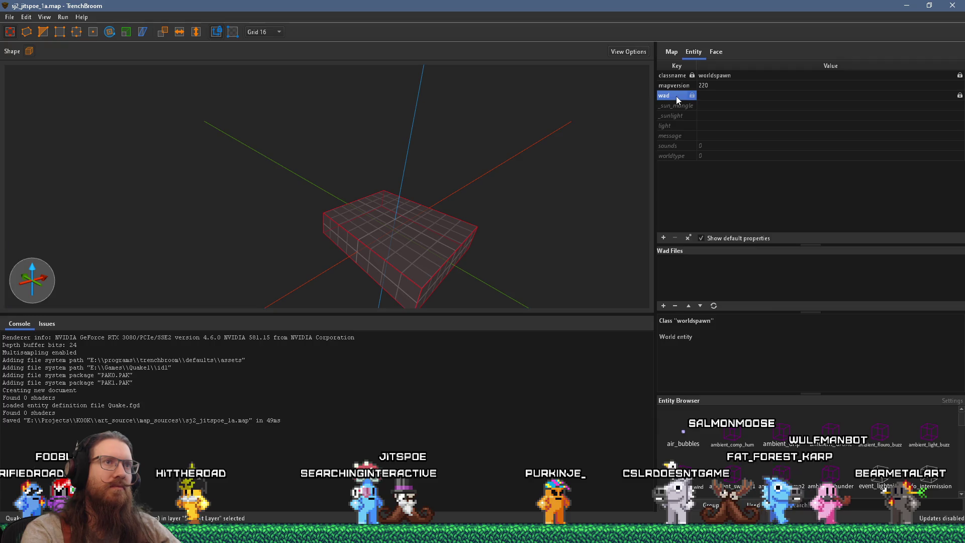
Add E:\Games\Quake1\wads\QUAKE101.WAD as the map's texture wad and confirm its path type
click(663, 306)
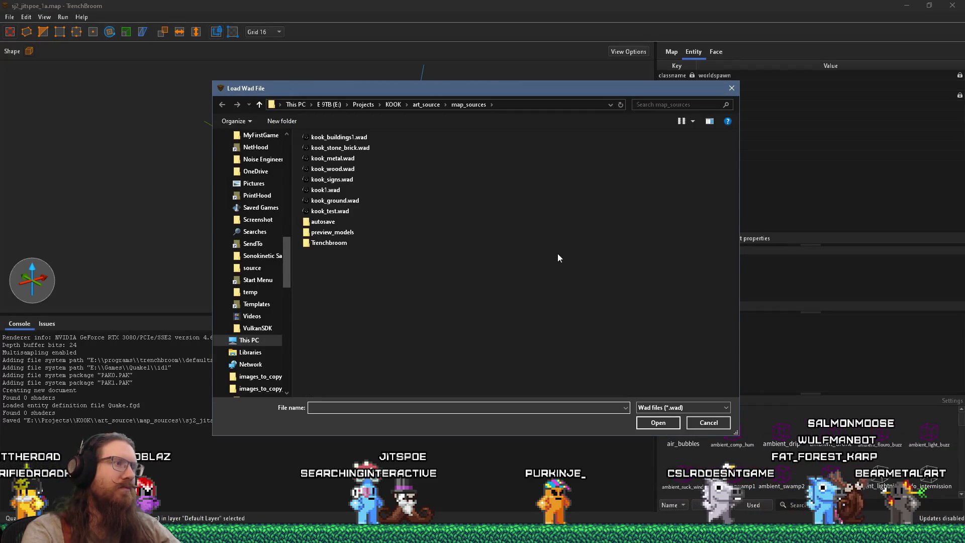
text(e:\proje)
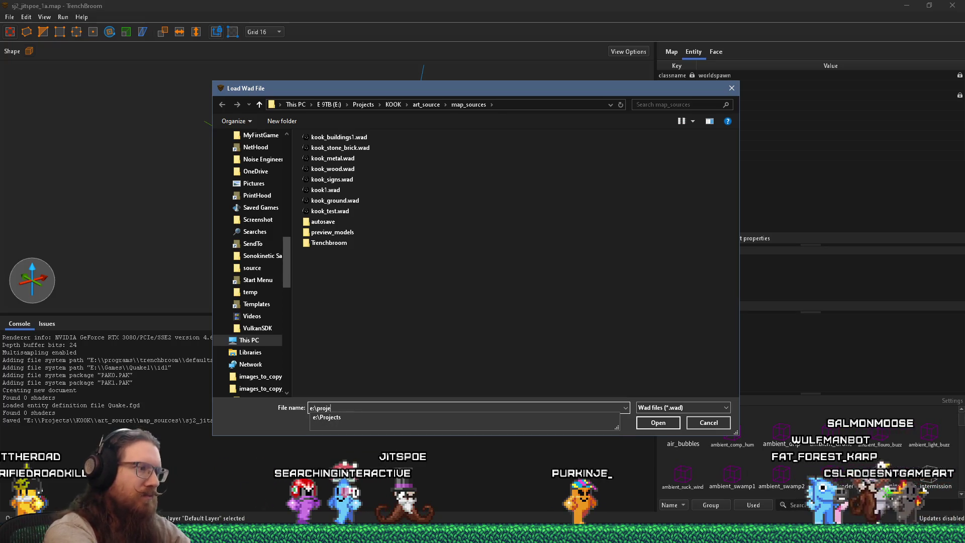
text(cts\)
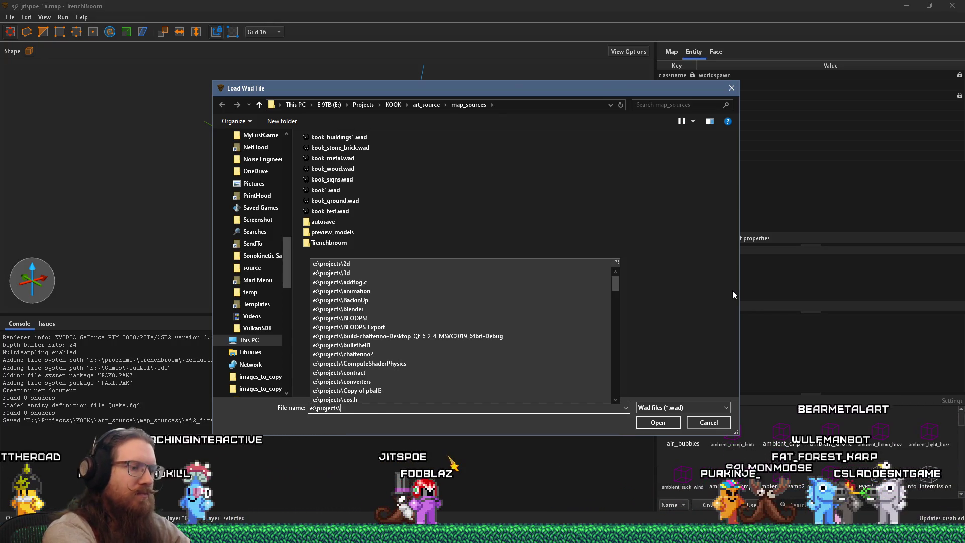
key(Return)
text(e:\)
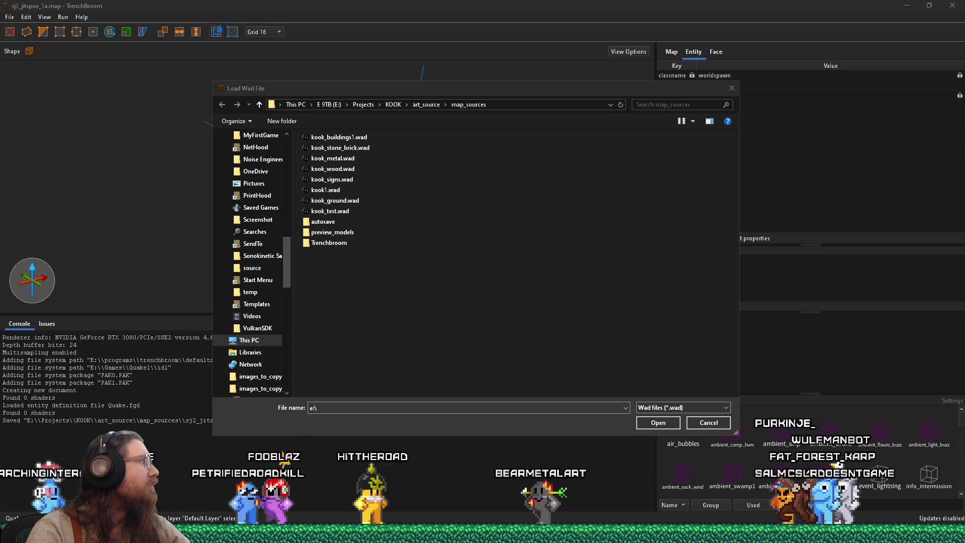
click(496, 93)
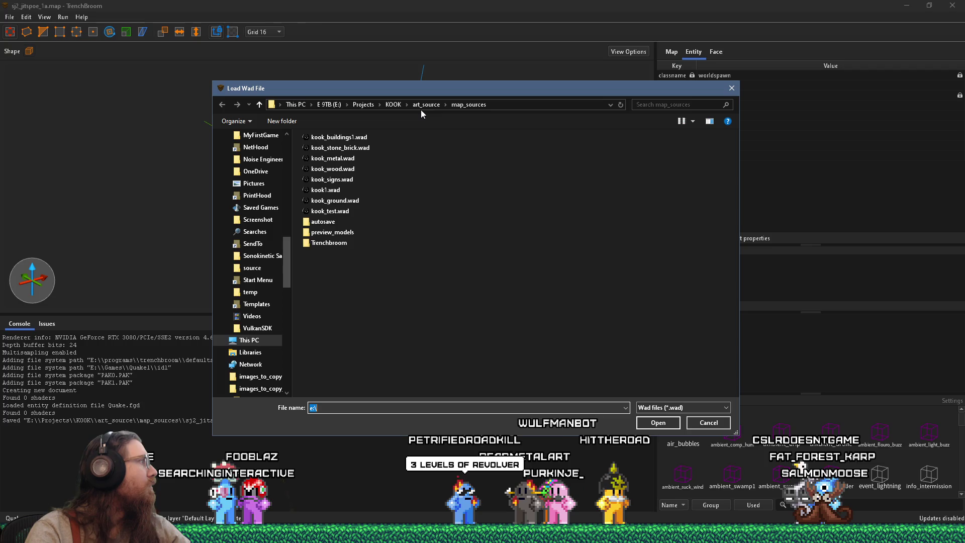
click(528, 105)
text(e:\)
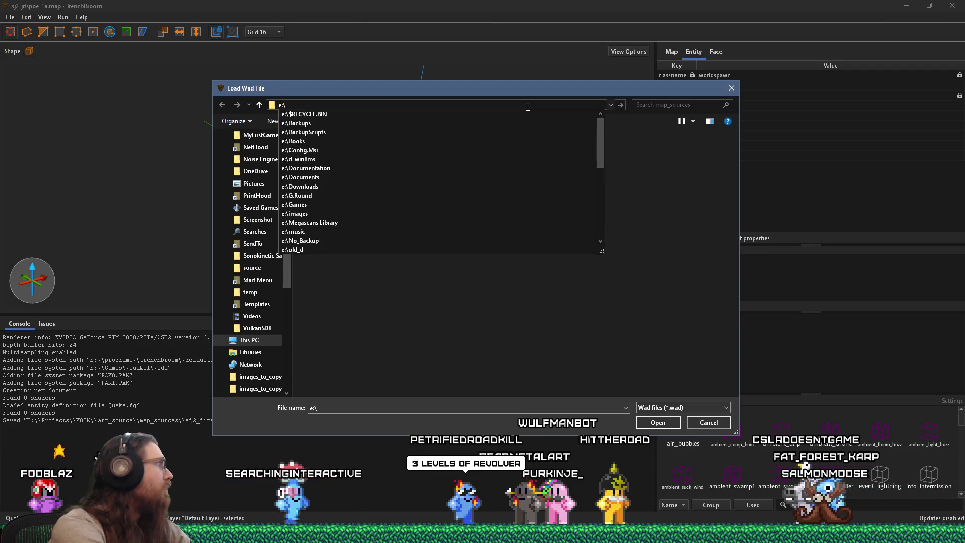
text(programs\bsp\alkal)
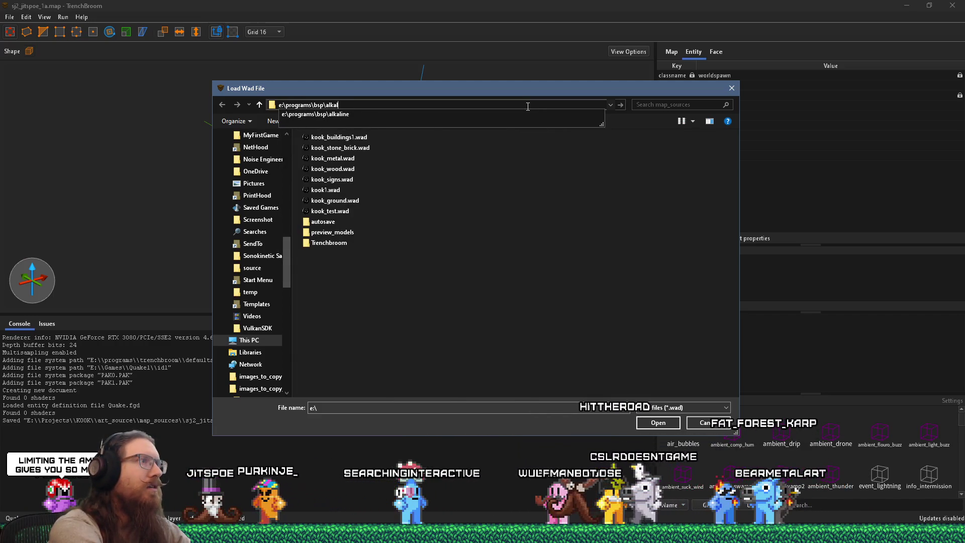
text(ine\maps)
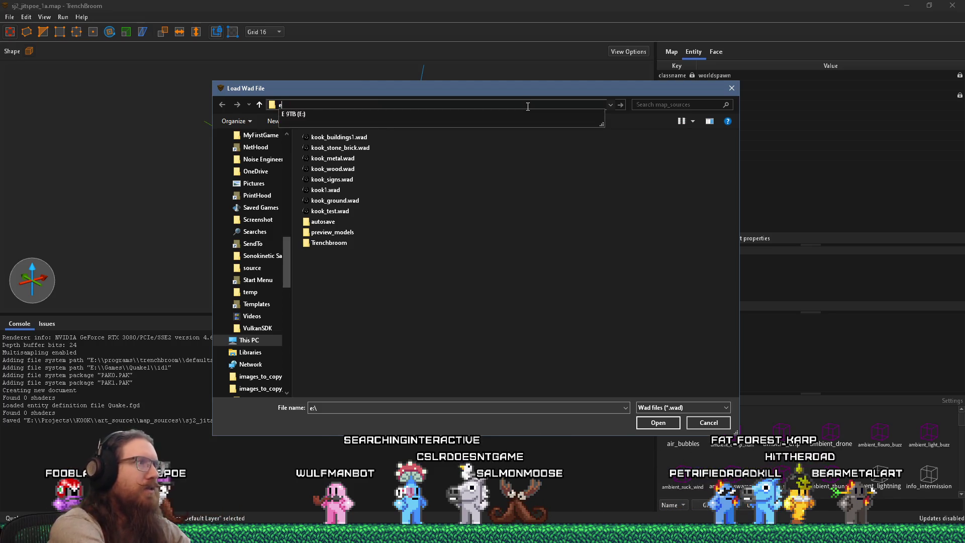
text(:\games\quake1\wad)
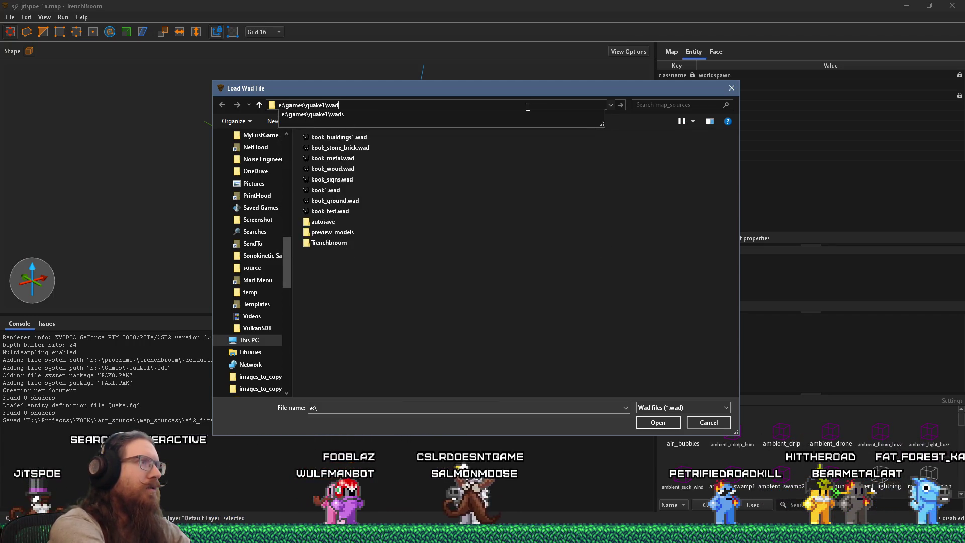
text(s)
key(Return)
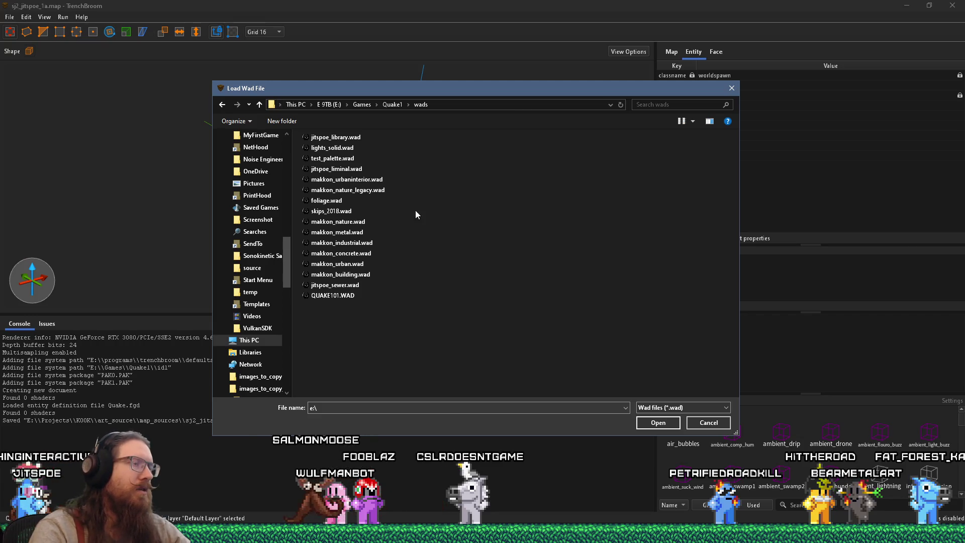
click(333, 296)
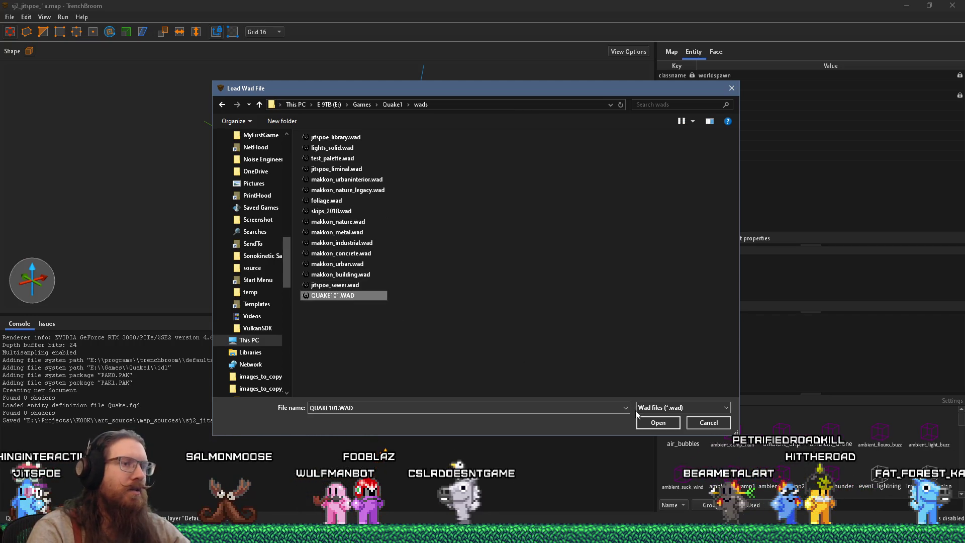
click(656, 422)
click(481, 362)
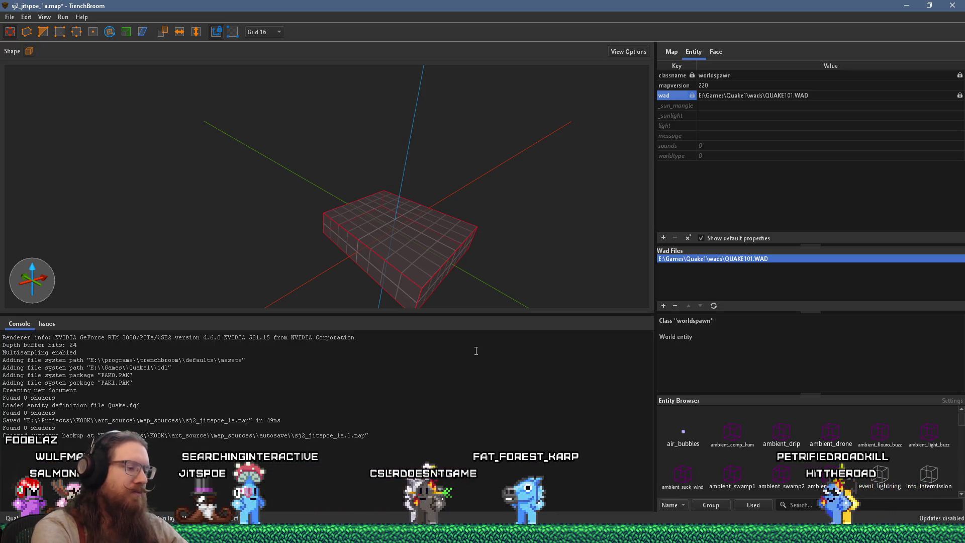
Orbit around the brush and show the Face panel with the QUAKE101 texture list
mouse_move(321, 261)
mouse_down()
mouse_move(271, 219)
mouse_move(423, 267)
mouse_up()
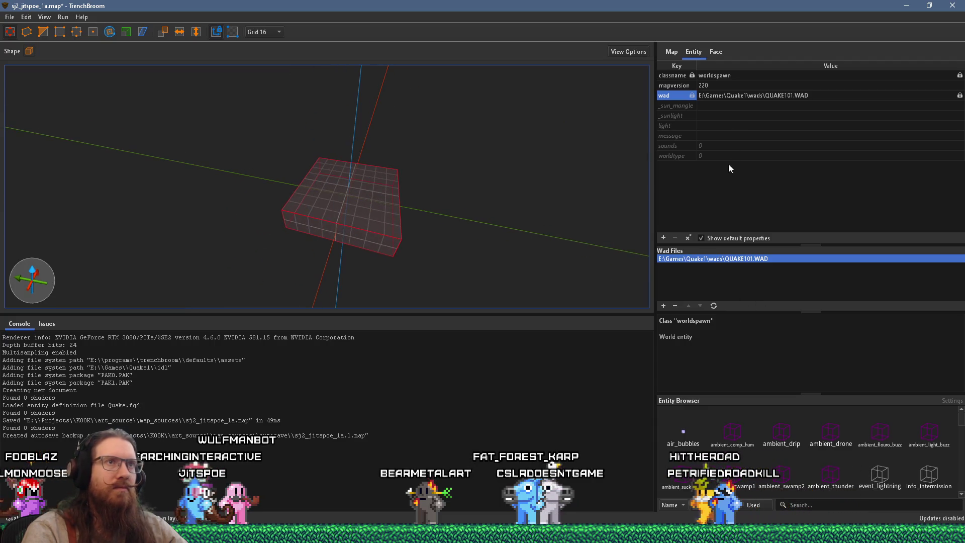
click(716, 52)
scroll(805, 377, down, 10)
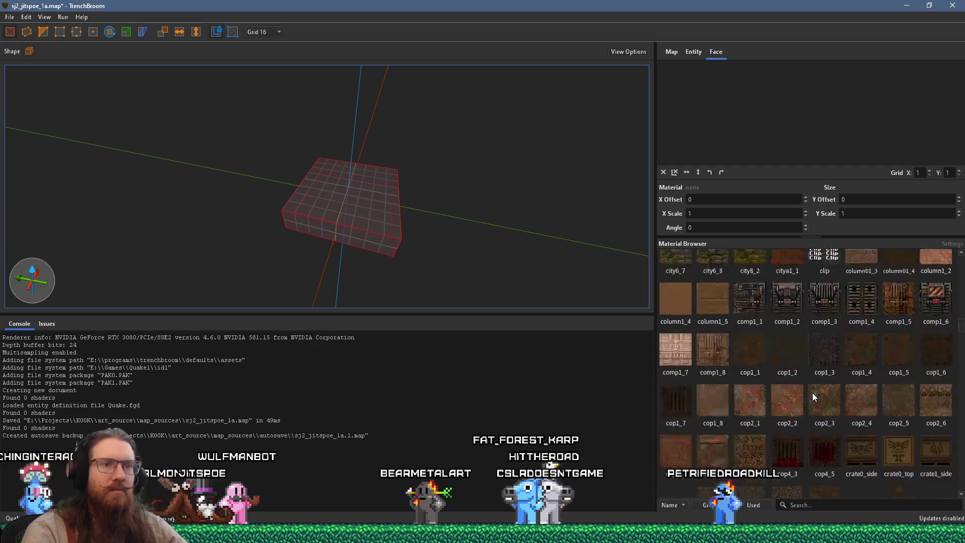
Apply the city4_1 texture to the brush and lower its top to thin it
scroll(813, 393, up, 1)
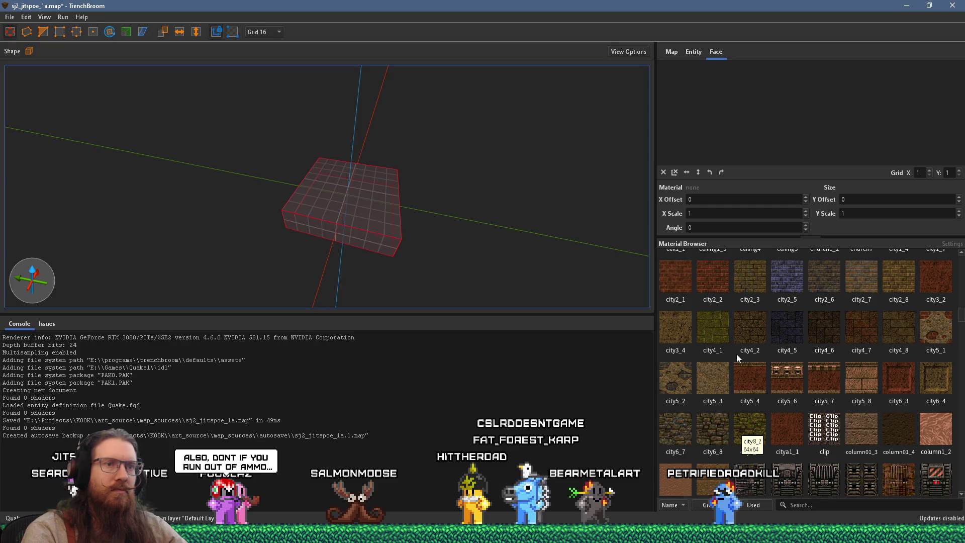
click(713, 327)
scroll(402, 191, up, 3)
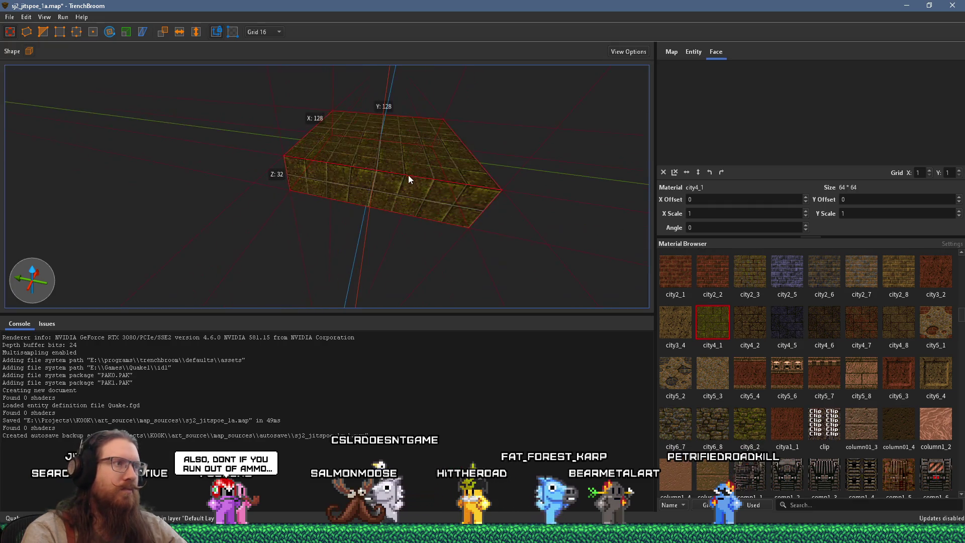
mouse_move(421, 168)
mouse_down()
mouse_move(408, 248)
mouse_move(411, 234)
mouse_up()
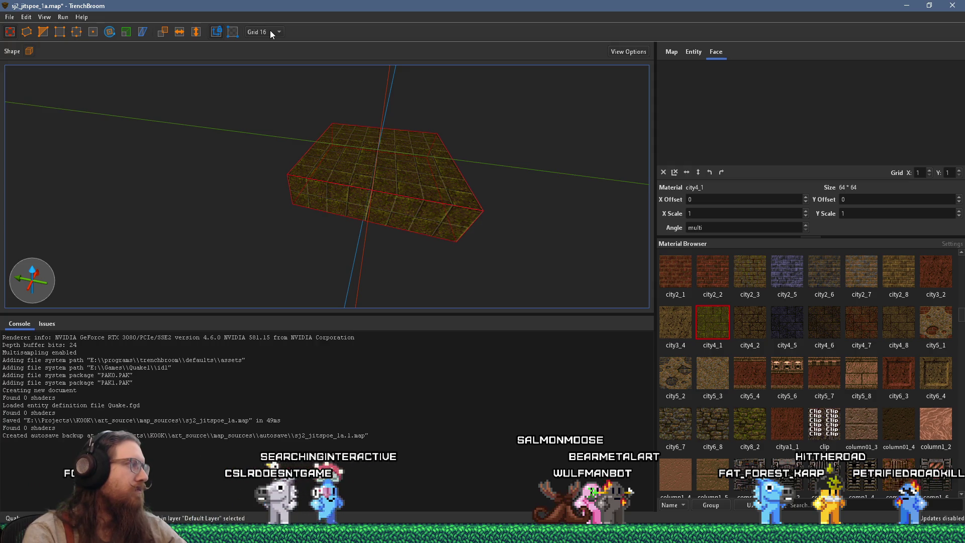
mouse_move(334, 135)
mouse_down()
mouse_move(471, 160)
mouse_move(451, 248)
mouse_move(454, 226)
mouse_up()
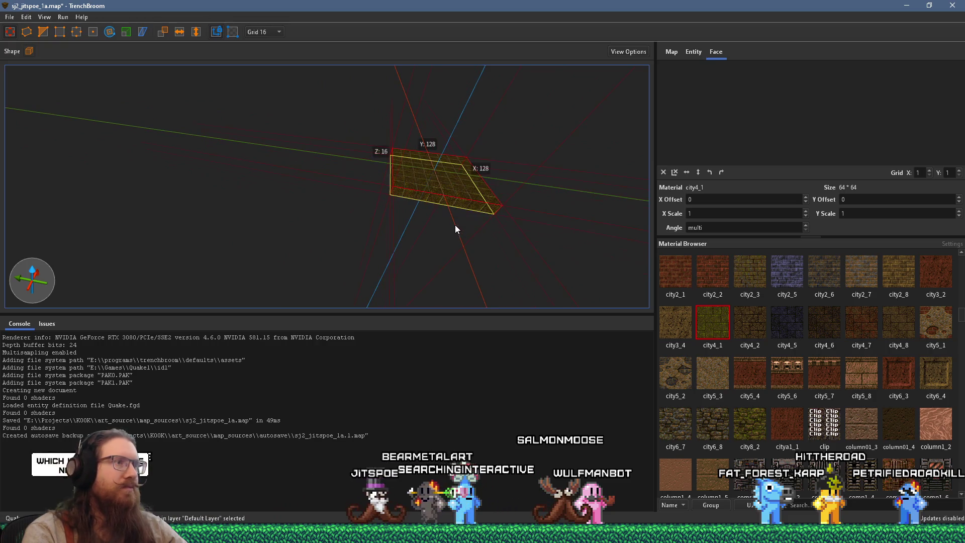
On a 64-unit grid, stretch the slab to 1536 by 832 units, then deselect it
click(279, 30)
click(261, 115)
mouse_move(397, 216)
mouse_down()
mouse_move(399, 257)
mouse_move(403, 241)
mouse_move(376, 225)
mouse_move(174, 229)
mouse_move(499, 222)
mouse_up()
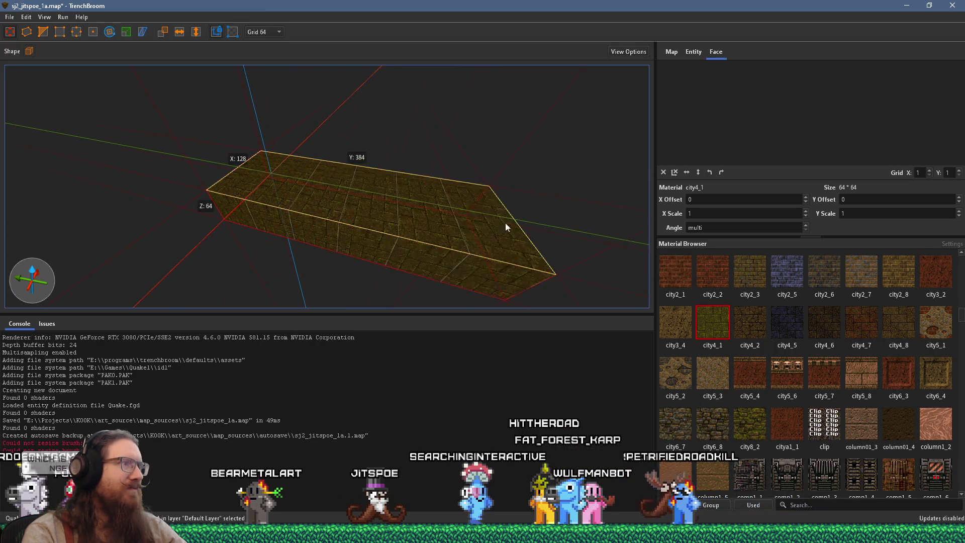
scroll(326, 237, up, 5)
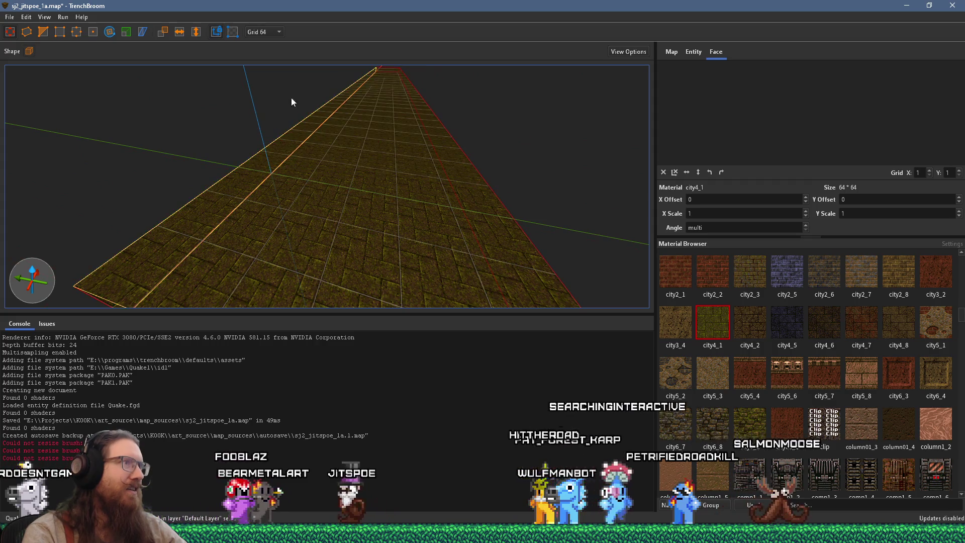
scroll(392, 93, down, 10)
mouse_move(386, 82)
mouse_down()
mouse_move(270, 146)
mouse_move(295, 255)
mouse_move(227, 301)
mouse_move(420, 243)
mouse_move(484, 242)
mouse_up()
scroll(368, 227, down, 1)
drag(285, 290, 255, 309)
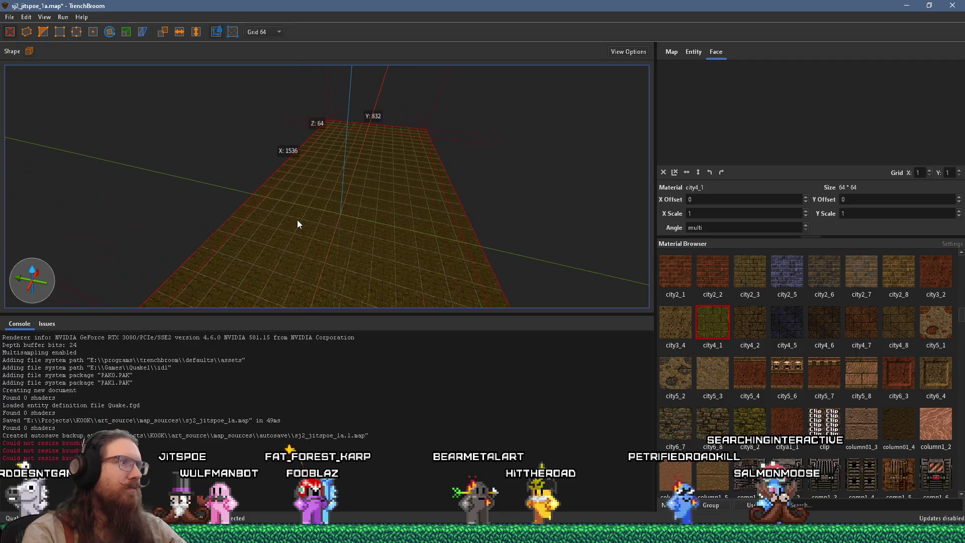
scroll(297, 219, up, 3)
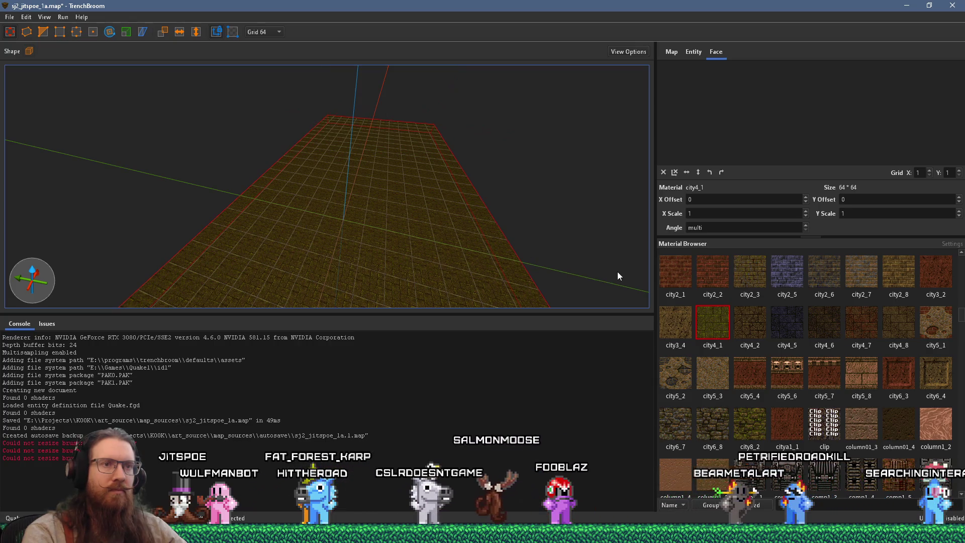
key(Escape)
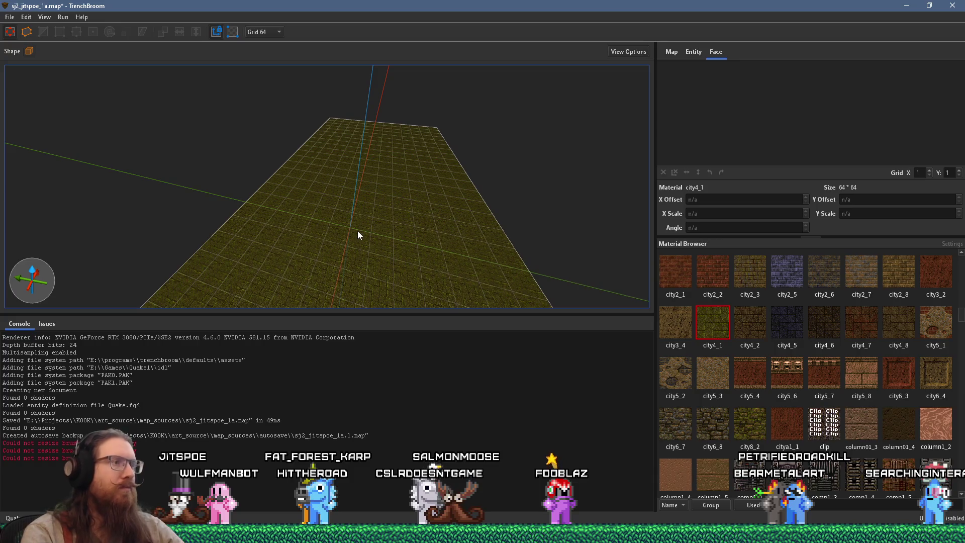
Pick city8_2 and set the brush shape to a hollow cylinder with 64-unit walls
click(752, 428)
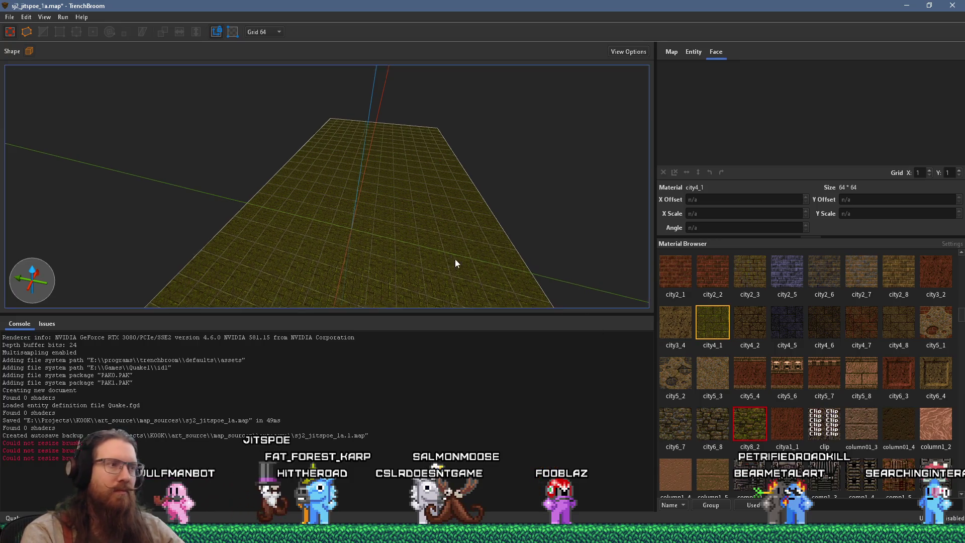
click(29, 51)
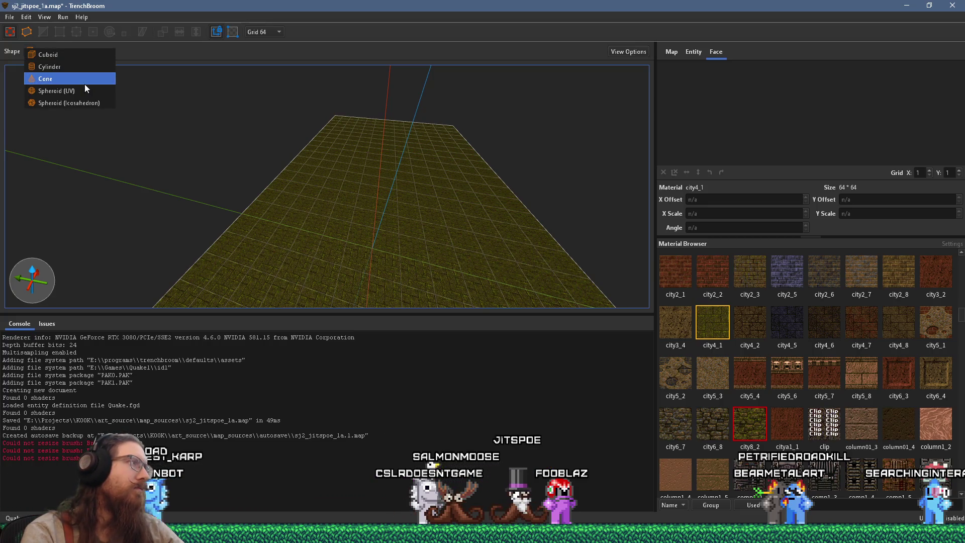
click(65, 67)
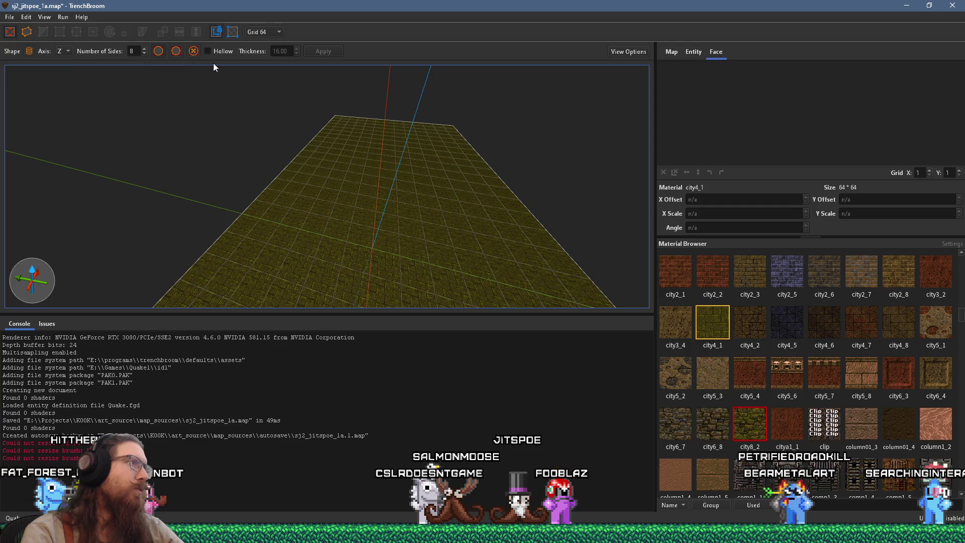
click(208, 51)
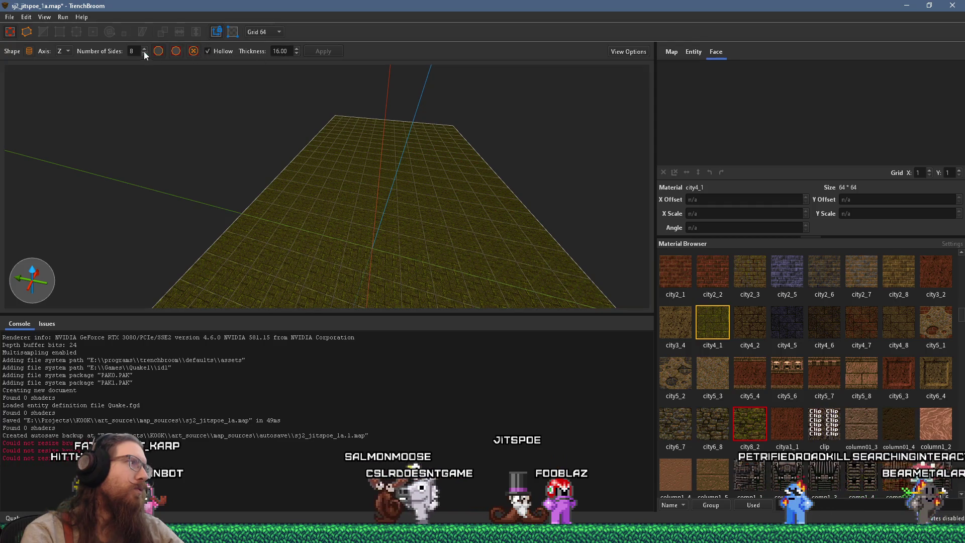
key(Tab)
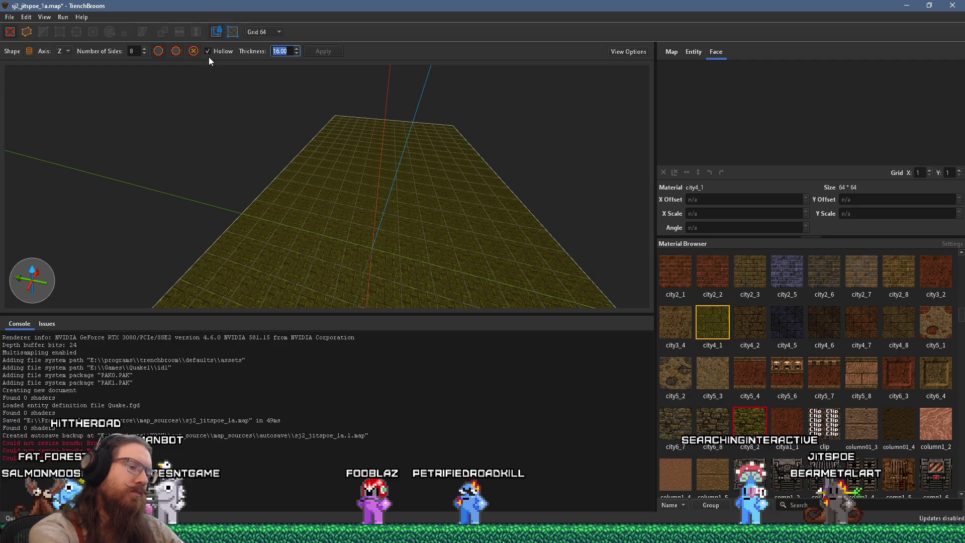
text(64)
key(Return)
Tilt the view down onto the floor slab, select it, then deselect it
mouse_move(226, 71)
mouse_down()
mouse_move(328, 244)
mouse_move(392, 318)
mouse_move(340, 284)
mouse_up()
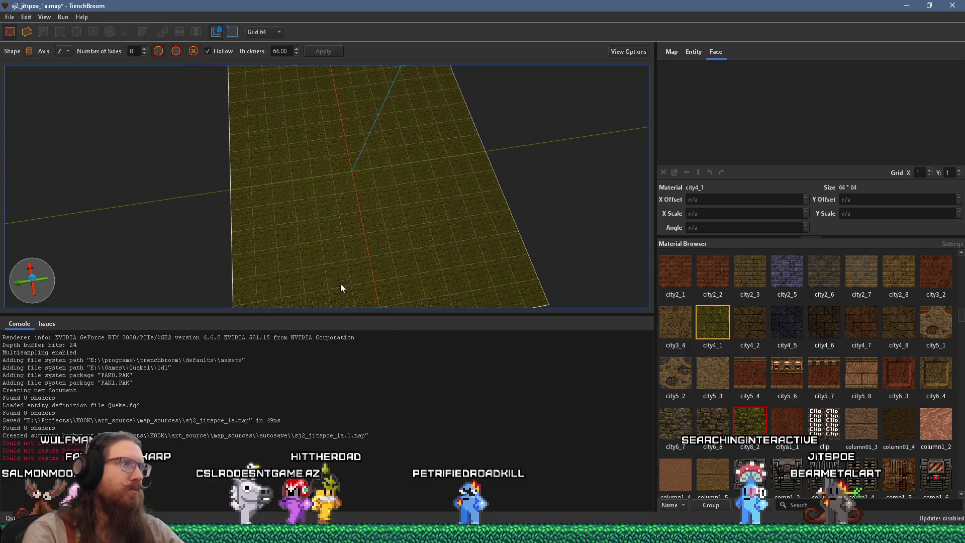
click(265, 242)
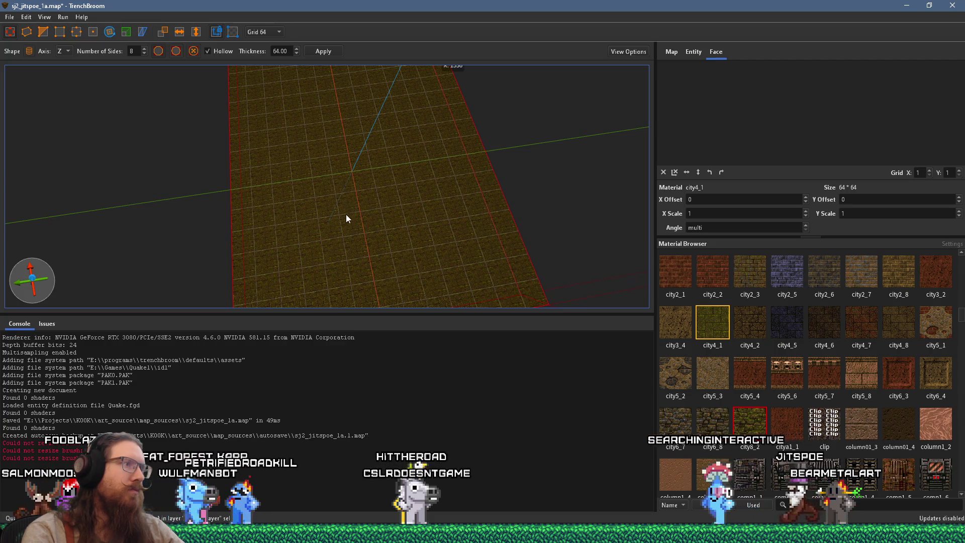
scroll(355, 264, down, 2)
key(Escape)
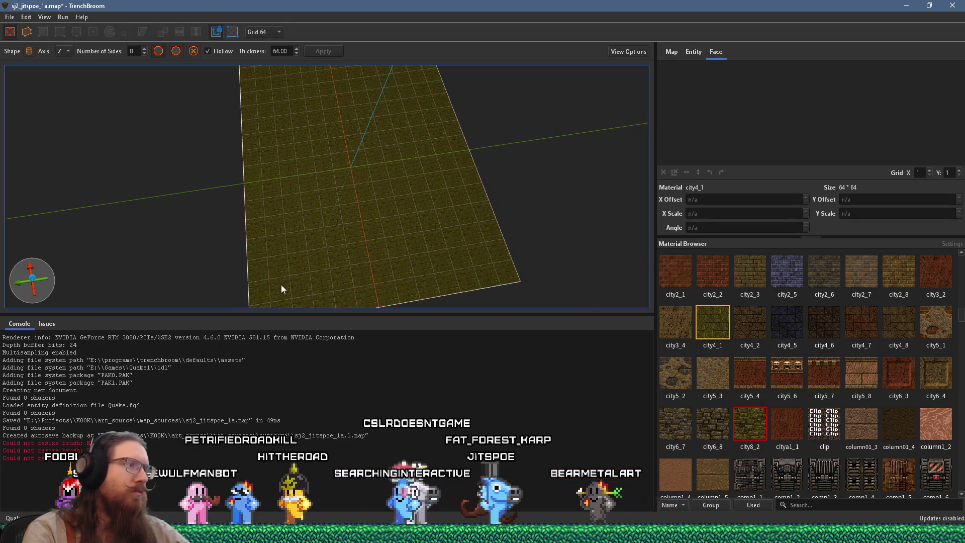
mouse_move(272, 298)
mouse_down()
mouse_move(334, 263)
mouse_move(389, 188)
mouse_up()
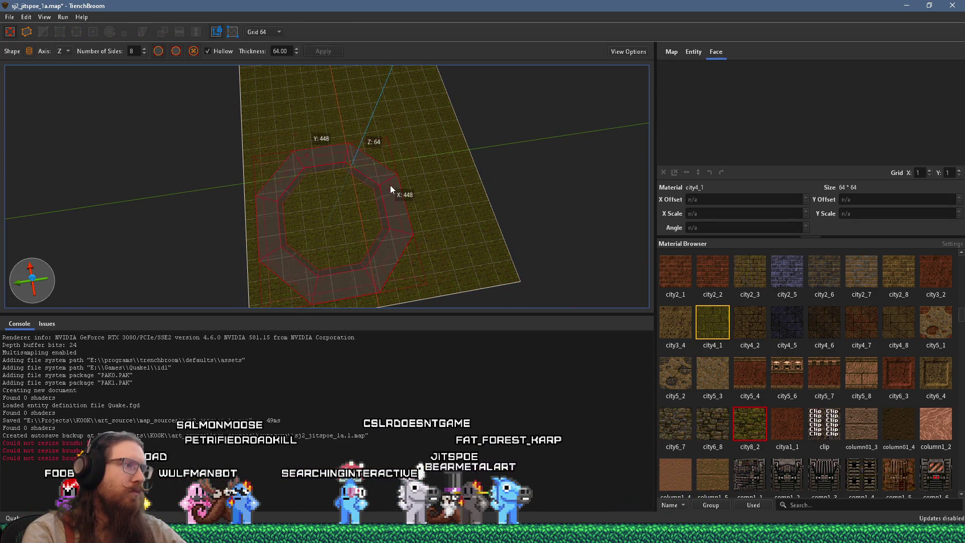
mouse_move(434, 115)
mouse_down()
mouse_move(436, 101)
mouse_move(408, 119)
mouse_up()
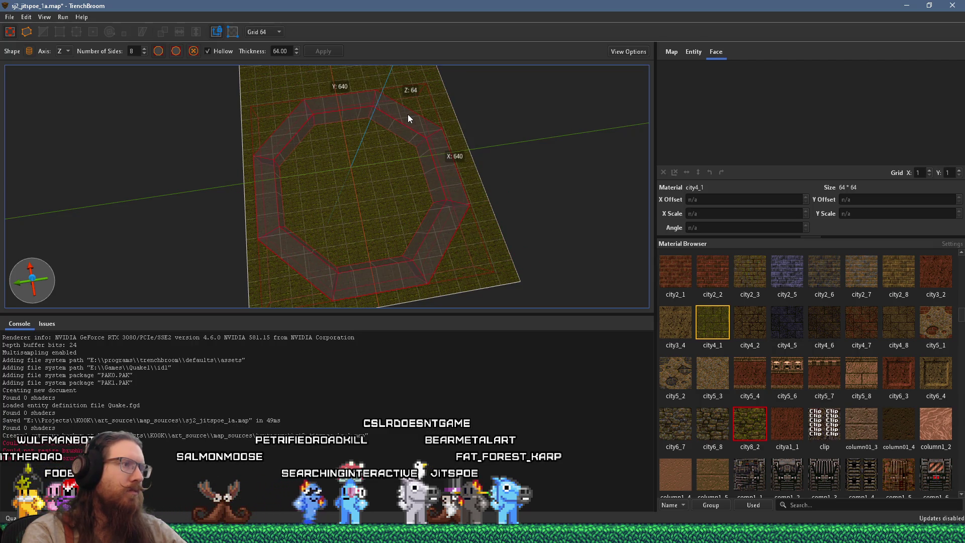
drag(408, 113, 409, 114)
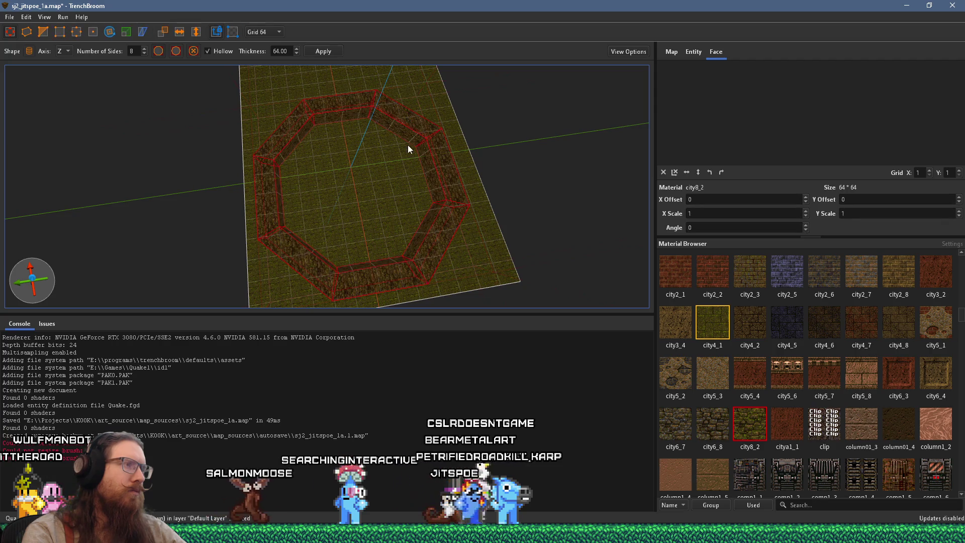
scroll(390, 171, up, 5)
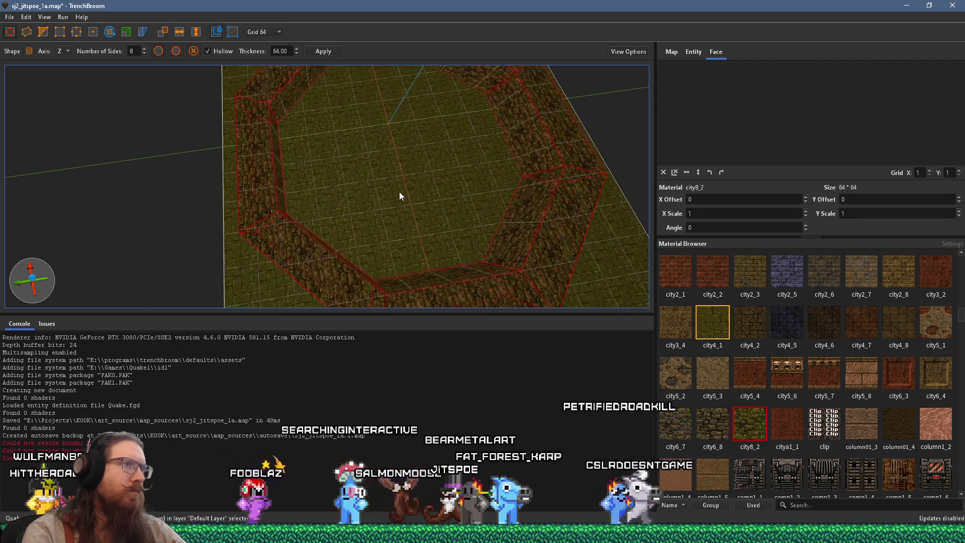
key(Delete)
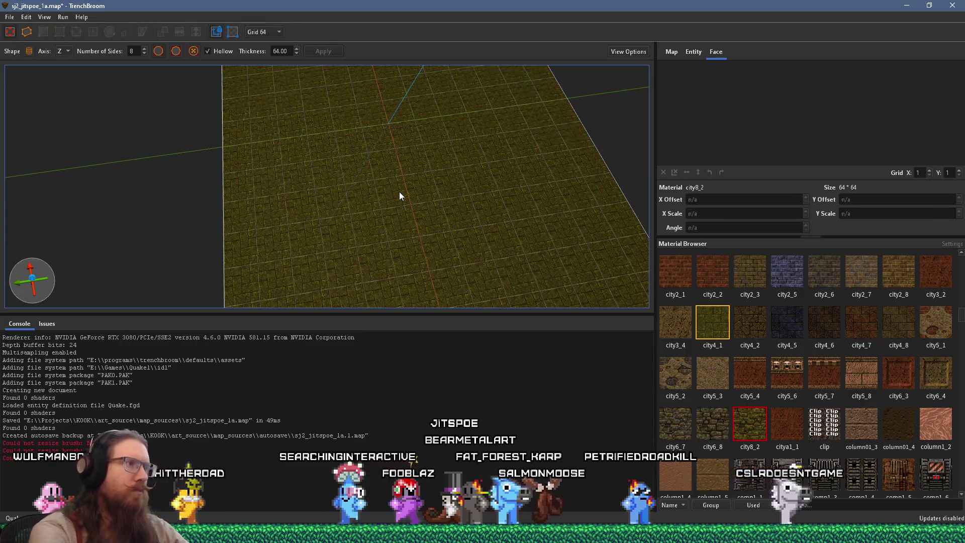
key(a)
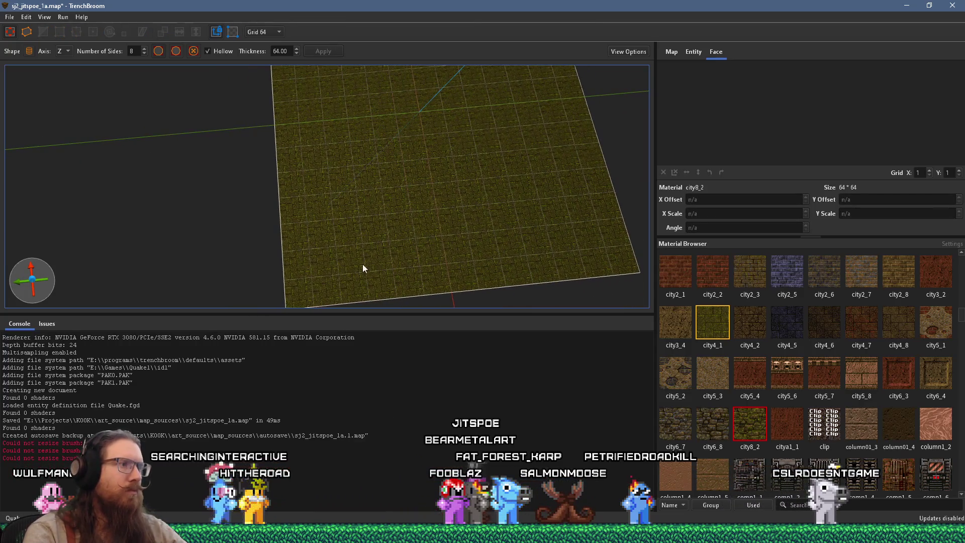
scroll(349, 267, up, 1)
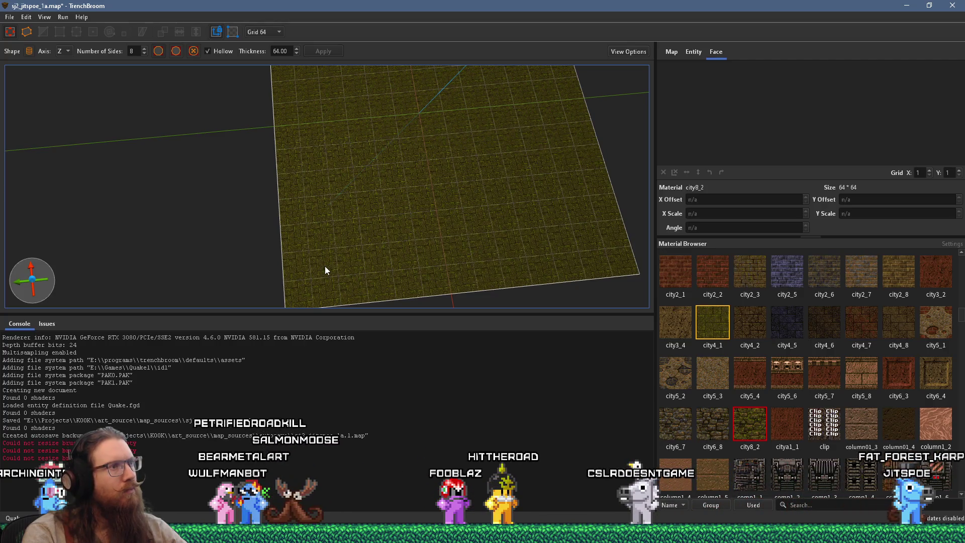
mouse_move(315, 246)
mouse_down()
mouse_move(530, 77)
mouse_move(520, 81)
mouse_up()
Extrude the octagon walls up to 384 units tall and deselect the ring
mouse_move(418, 230)
mouse_down()
mouse_move(313, 122)
mouse_move(460, 251)
mouse_up()
mouse_move(417, 221)
mouse_down()
mouse_move(455, 67)
mouse_move(445, 307)
mouse_move(449, 288)
mouse_move(424, 261)
mouse_move(372, 246)
mouse_move(376, 169)
mouse_move(361, 189)
mouse_move(382, 204)
mouse_up()
key(Escape)
Pick mmetal1_3 from the Material Browser as the current material
scroll(819, 393, down, 3)
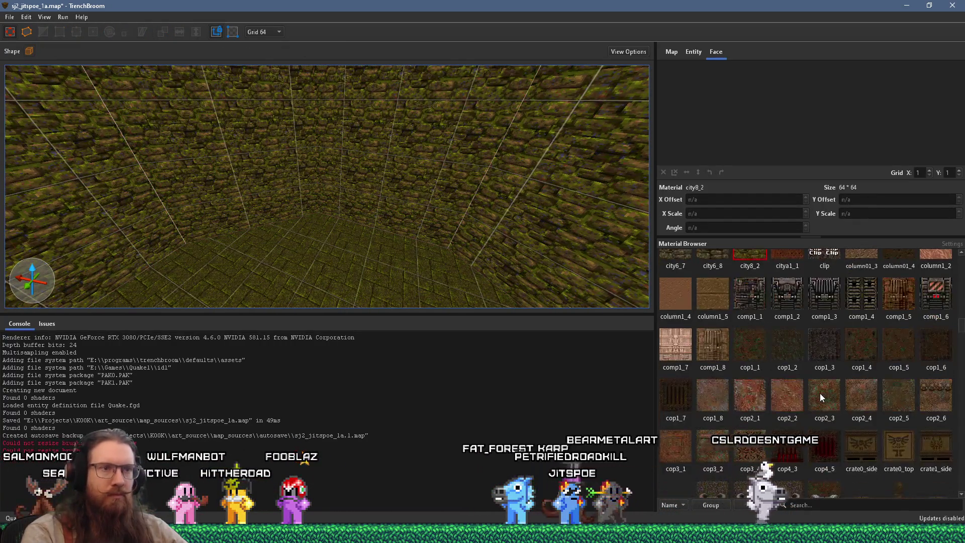
scroll(819, 393, down, 10)
scroll(819, 394, down, 6)
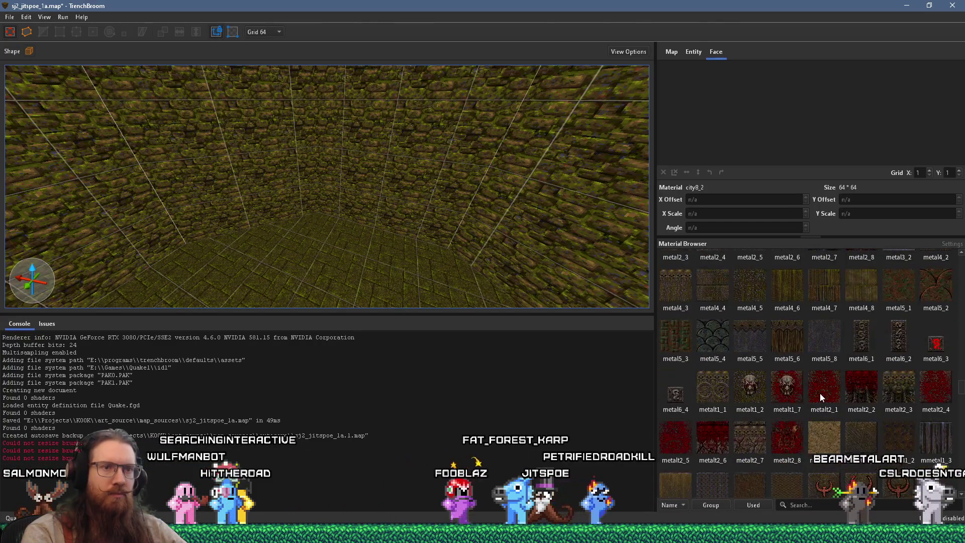
click(928, 446)
scroll(477, 279, up, 5)
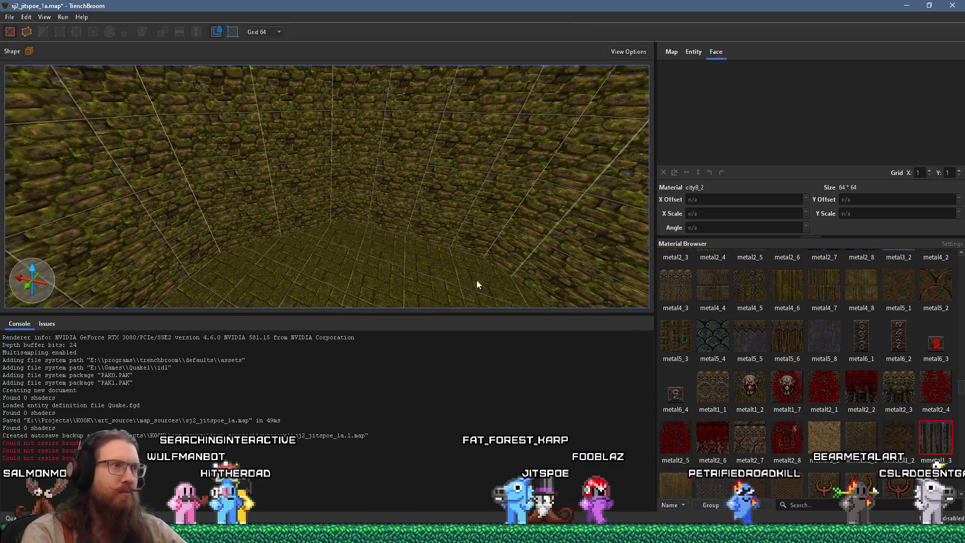
scroll(366, 230, up, 3)
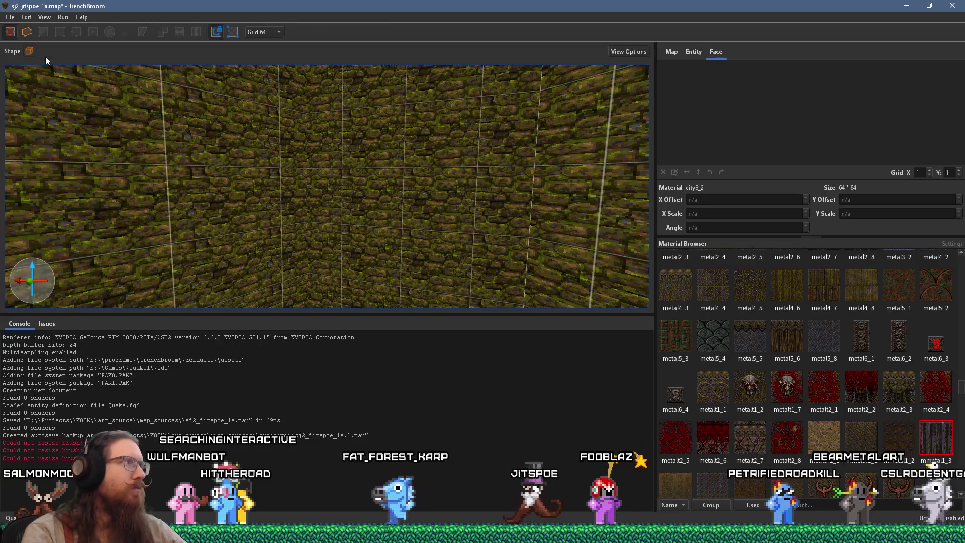
Choose a Cylinder shape on the Y axis with 12 sides and 16-unit hollow walls
click(28, 50)
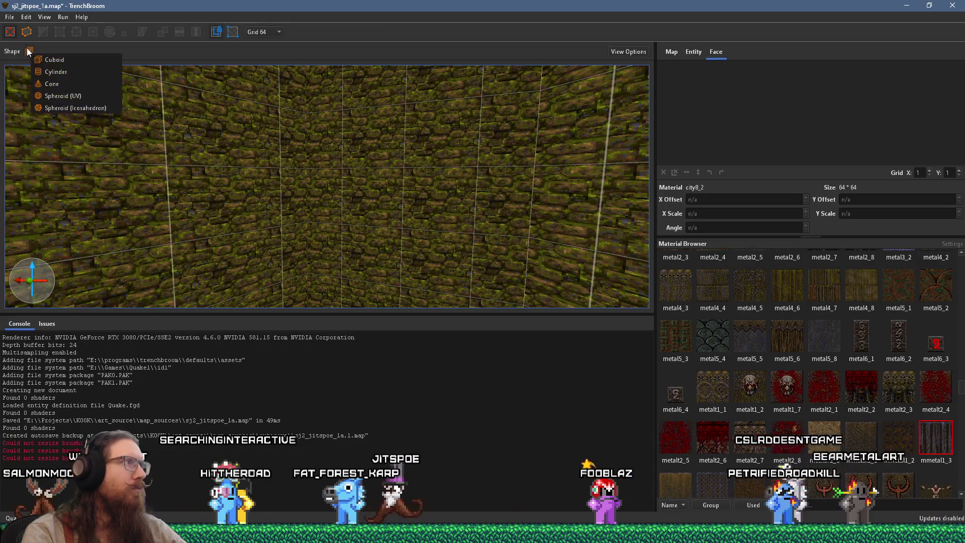
click(59, 73)
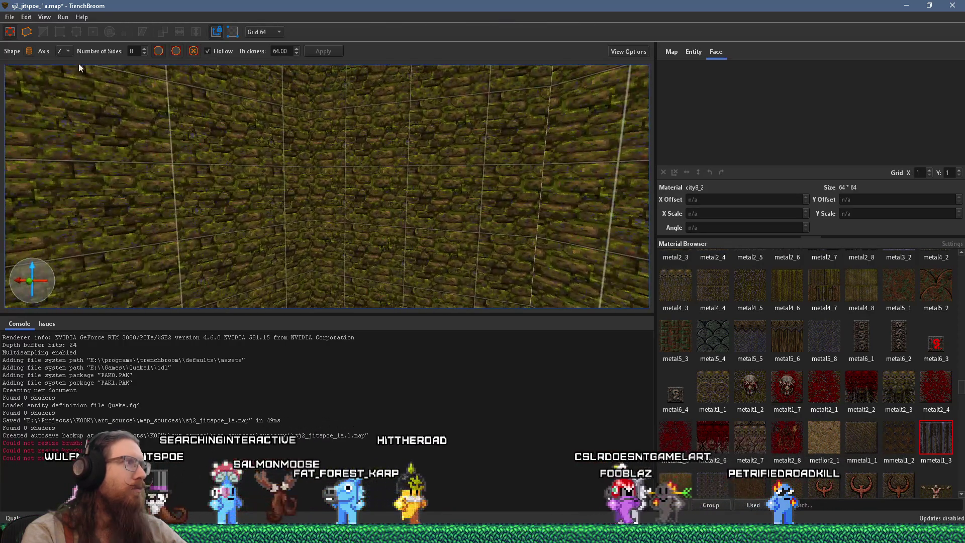
click(71, 51)
click(65, 64)
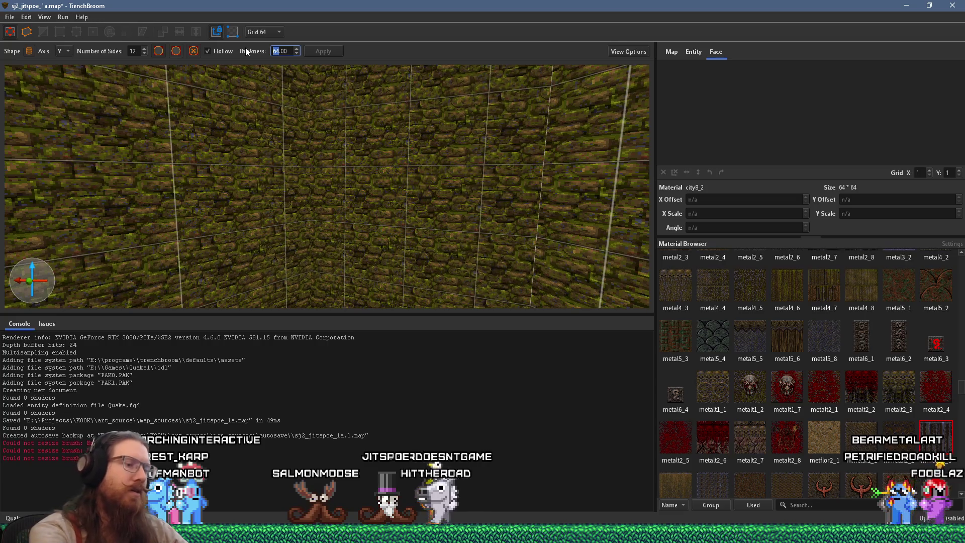
text(16)
key(Return)
scroll(324, 110, up, 8)
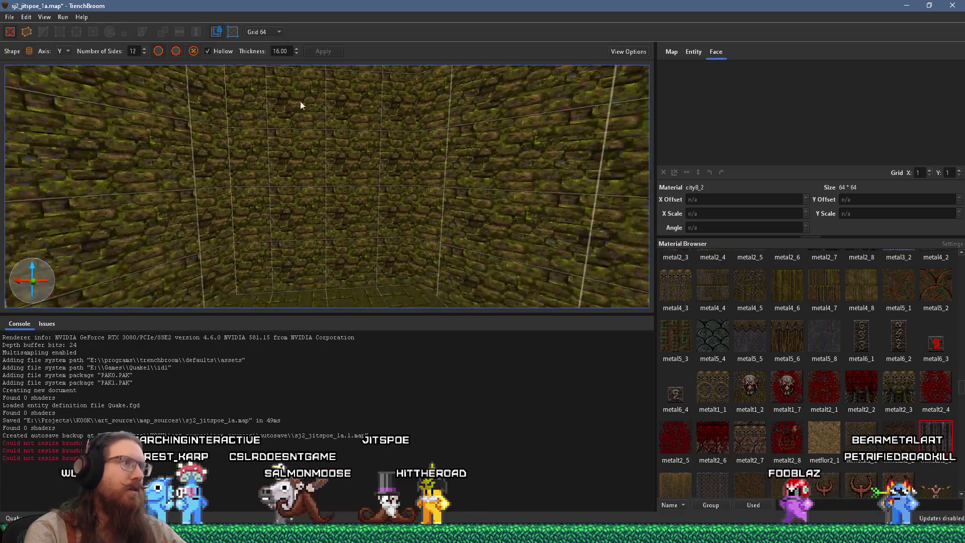
drag(280, 200, 257, 195)
Draw the hollow metal cylinder against the wall and, on a 32-unit grid, shift it down and right
mouse_move(215, 248)
mouse_down()
mouse_move(295, 170)
mouse_move(291, 203)
mouse_move(276, 161)
mouse_move(166, 240)
mouse_move(173, 224)
mouse_move(444, 149)
mouse_move(192, 91)
mouse_up()
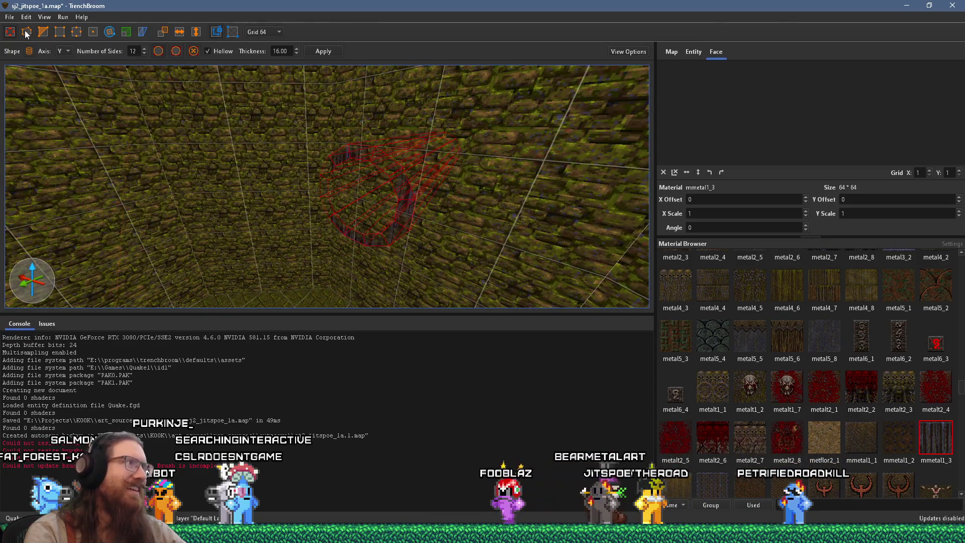
mouse_move(395, 183)
mouse_down()
mouse_move(423, 203)
mouse_move(415, 181)
mouse_move(444, 173)
mouse_move(454, 158)
mouse_up()
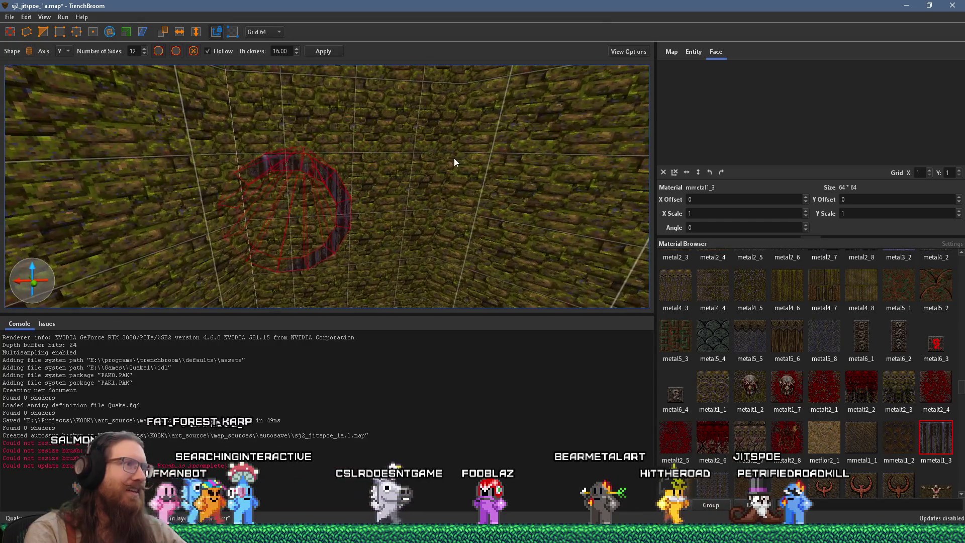
click(273, 32)
click(271, 89)
drag(272, 90, 313, 175)
click(266, 32)
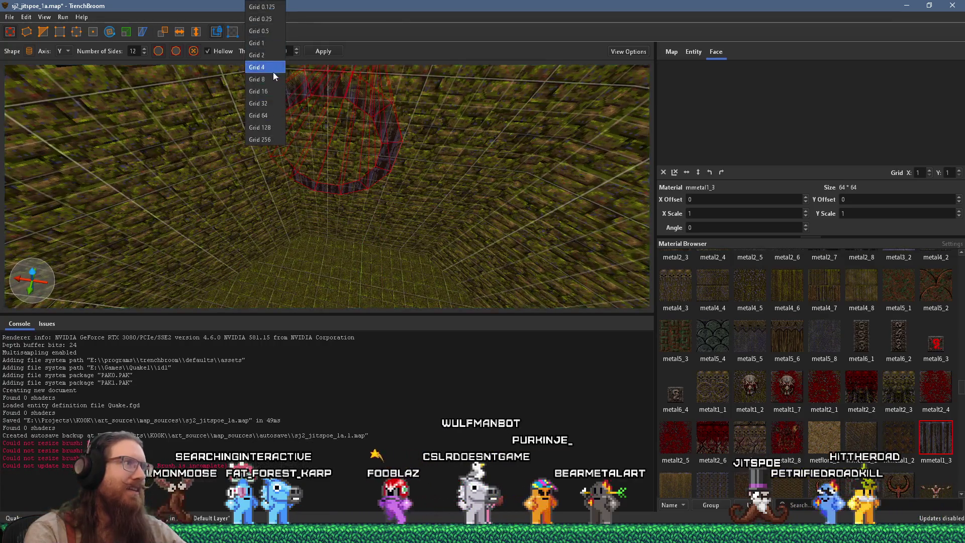
click(271, 103)
drag(330, 143, 365, 164)
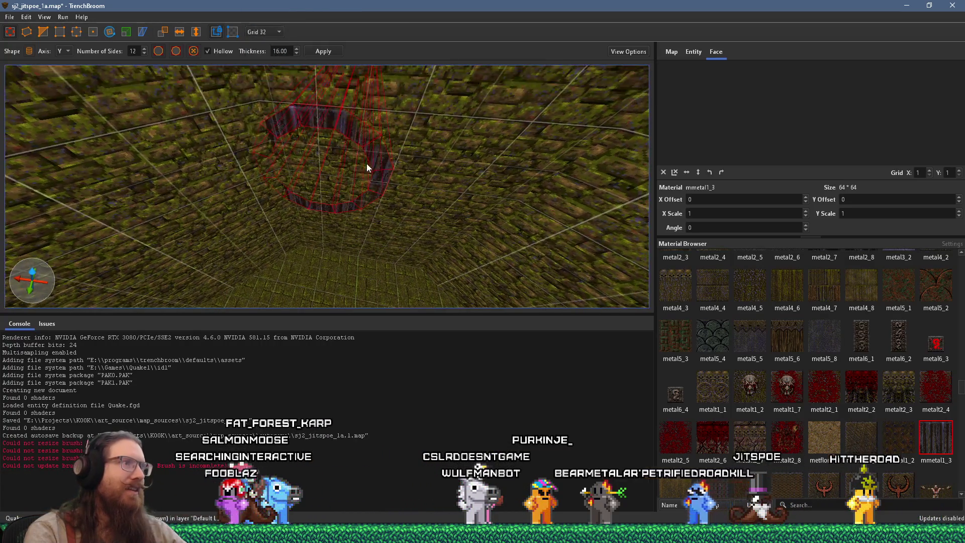
mouse_move(418, 180)
mouse_down()
mouse_move(434, 189)
mouse_move(400, 131)
mouse_move(439, 84)
mouse_move(444, 113)
mouse_move(433, 107)
mouse_move(390, 187)
mouse_move(351, 129)
mouse_move(352, 201)
mouse_move(358, 126)
mouse_move(339, 203)
mouse_move(340, 183)
mouse_up()
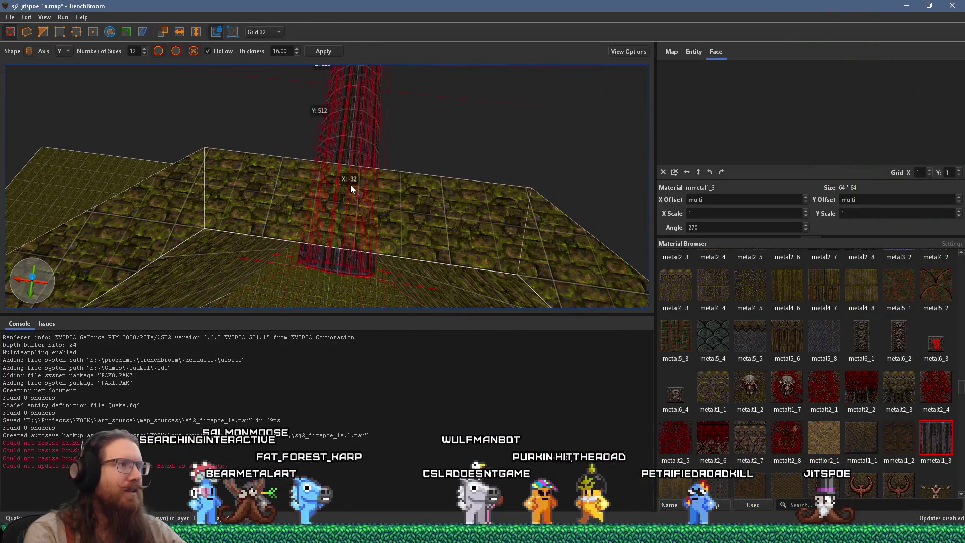
With the Vertex tool, extend the ring's back into the city8_2 wall as a tube
mouse_move(351, 221)
mouse_down()
mouse_move(339, 139)
mouse_move(318, 140)
mouse_move(345, 58)
mouse_move(330, 4)
mouse_move(284, 20)
mouse_move(243, 87)
mouse_move(244, 108)
mouse_move(420, 108)
mouse_move(399, 214)
mouse_move(404, 68)
mouse_up()
scroll(421, 110, up, 5)
scroll(425, 115, down, 5)
click(441, 116)
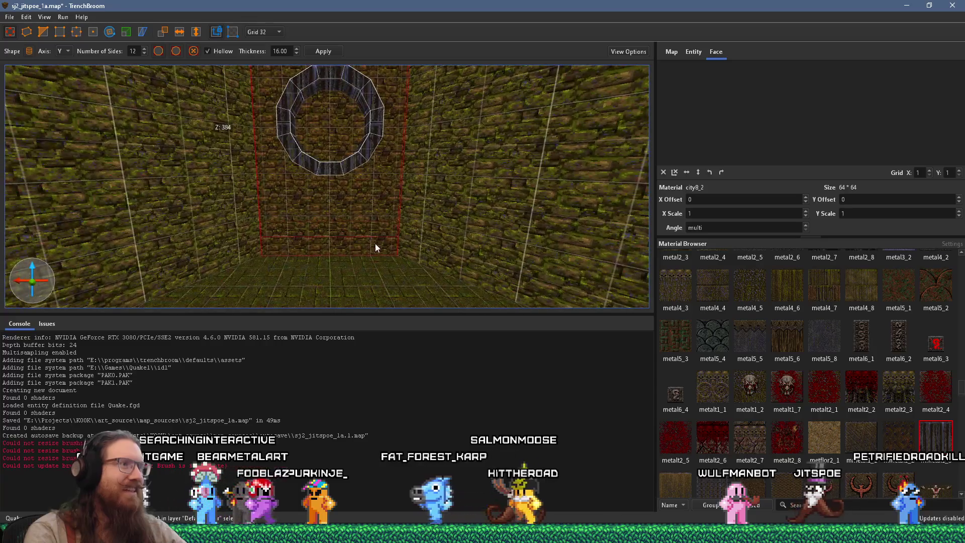
drag(355, 267, 354, 179)
scroll(352, 240, up, 3)
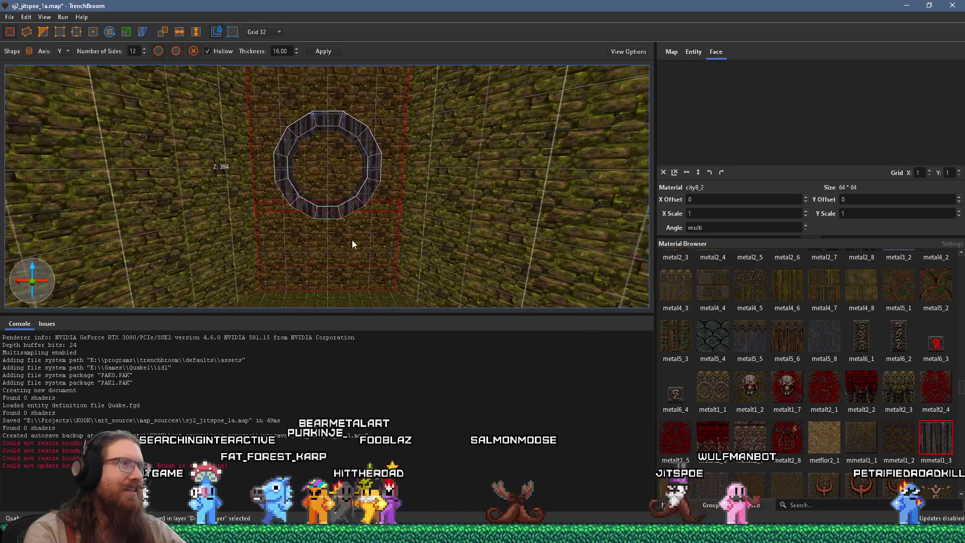
drag(352, 240, 361, 110)
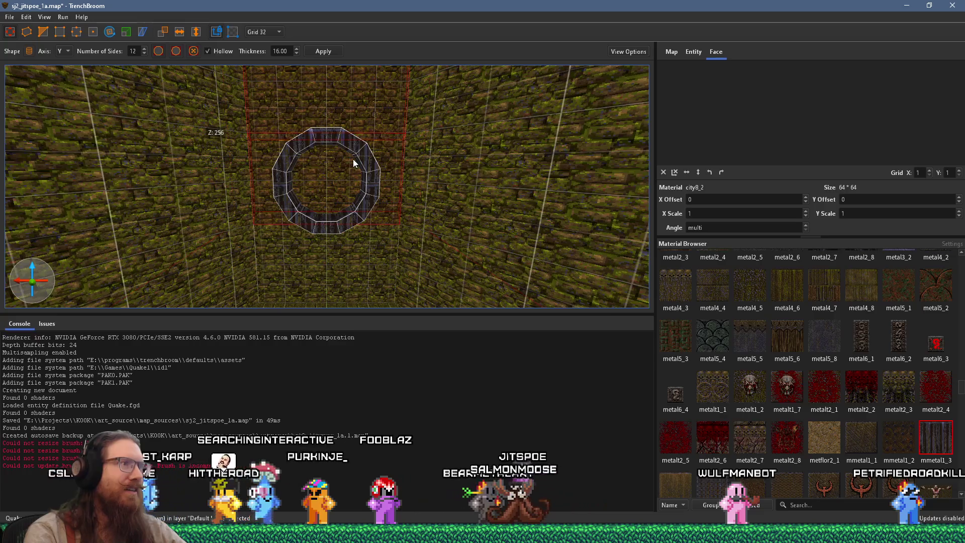
scroll(353, 159, up, 2)
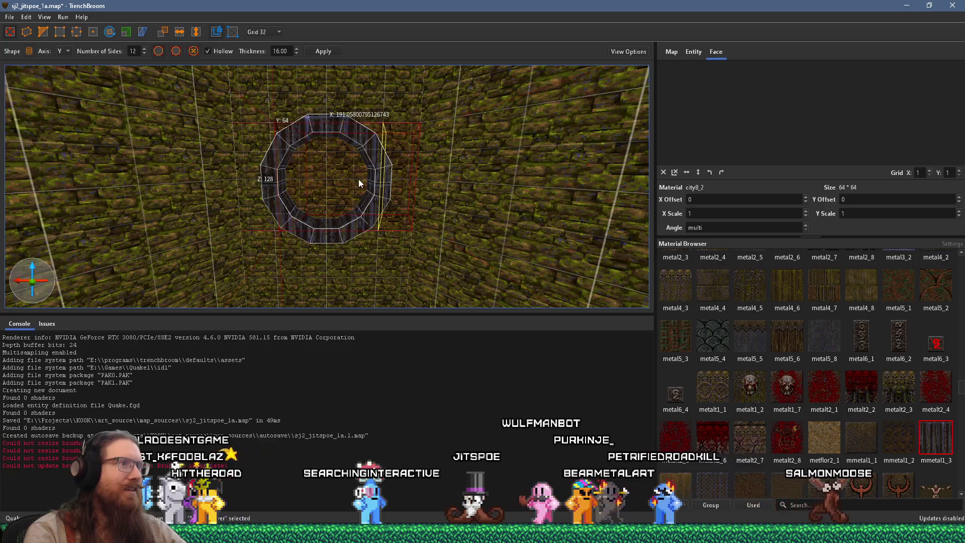
mouse_move(336, 176)
mouse_down()
mouse_move(413, 209)
mouse_move(360, 241)
mouse_up()
scroll(412, 209, up, 5)
click(60, 33)
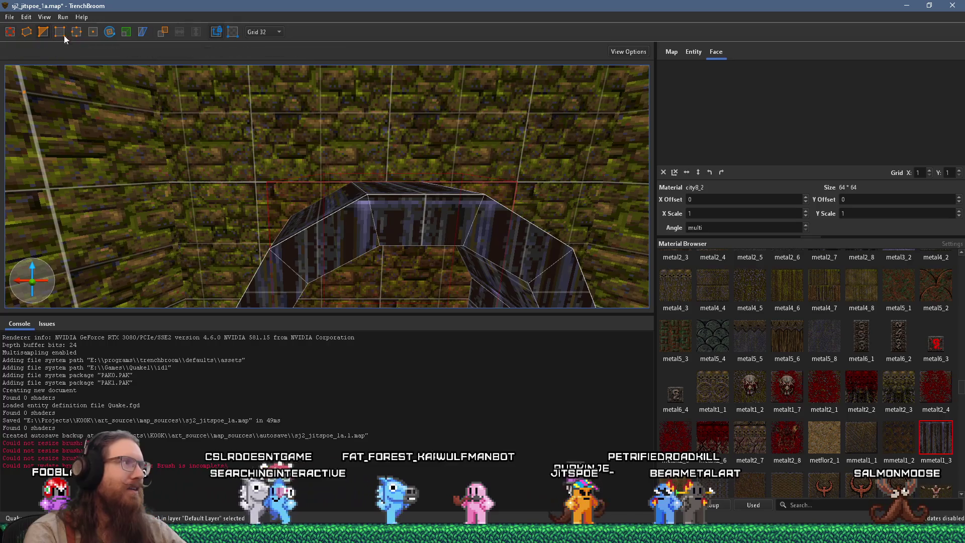
mouse_move(365, 174)
mouse_down()
mouse_move(429, 171)
mouse_move(394, 190)
mouse_move(279, 165)
mouse_move(325, 199)
mouse_move(339, 231)
mouse_move(266, 172)
mouse_up()
key(ctrl+z)
Set the grid to 8 units and undo the tube extension back to a ring
click(263, 33)
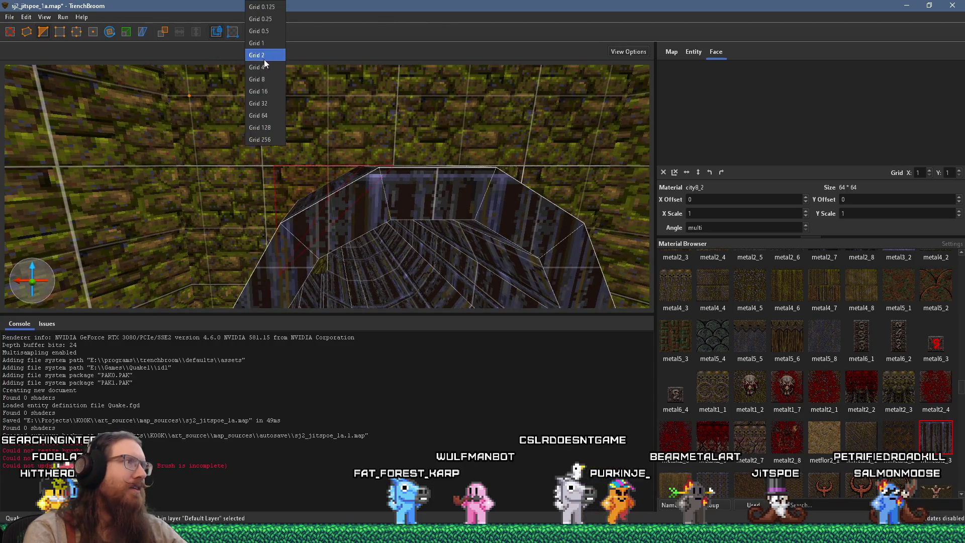
click(266, 76)
click(264, 31)
click(260, 78)
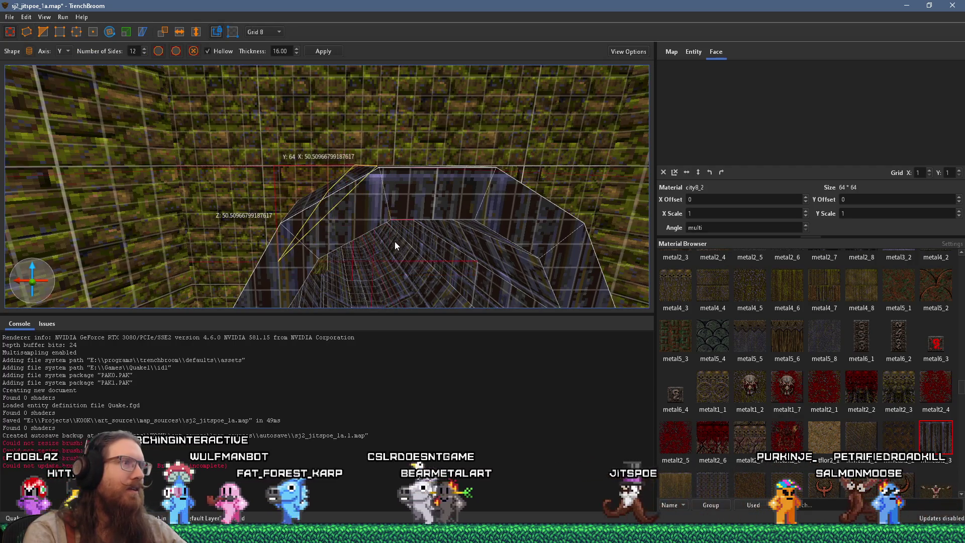
mouse_move(385, 236)
mouse_down()
mouse_move(337, 193)
mouse_move(416, 204)
mouse_move(337, 188)
mouse_move(260, 200)
mouse_move(336, 193)
mouse_move(377, 209)
mouse_move(387, 174)
mouse_move(339, 83)
mouse_move(375, 142)
mouse_move(358, 209)
mouse_move(363, 237)
mouse_move(207, 198)
mouse_move(284, 248)
mouse_move(322, 242)
mouse_move(349, 221)
mouse_move(326, 137)
mouse_move(348, 89)
mouse_move(349, 189)
mouse_move(420, 198)
mouse_move(438, 258)
mouse_up()
click(259, 200)
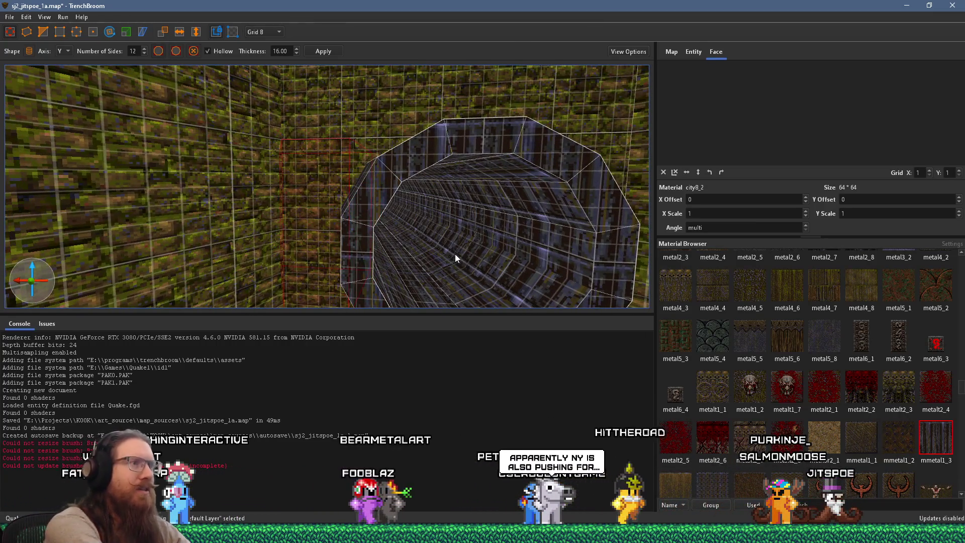
key(ctrl+z)
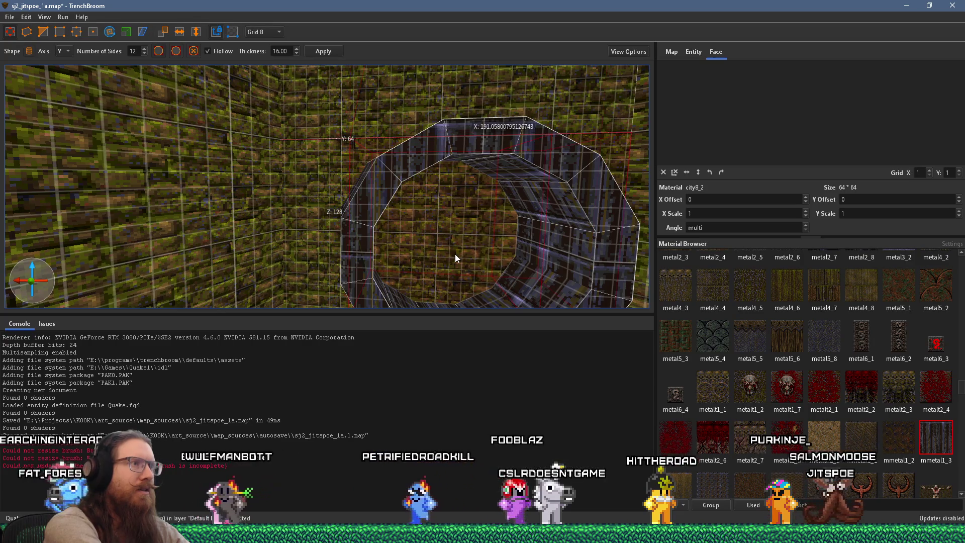
key(ctrl+z)
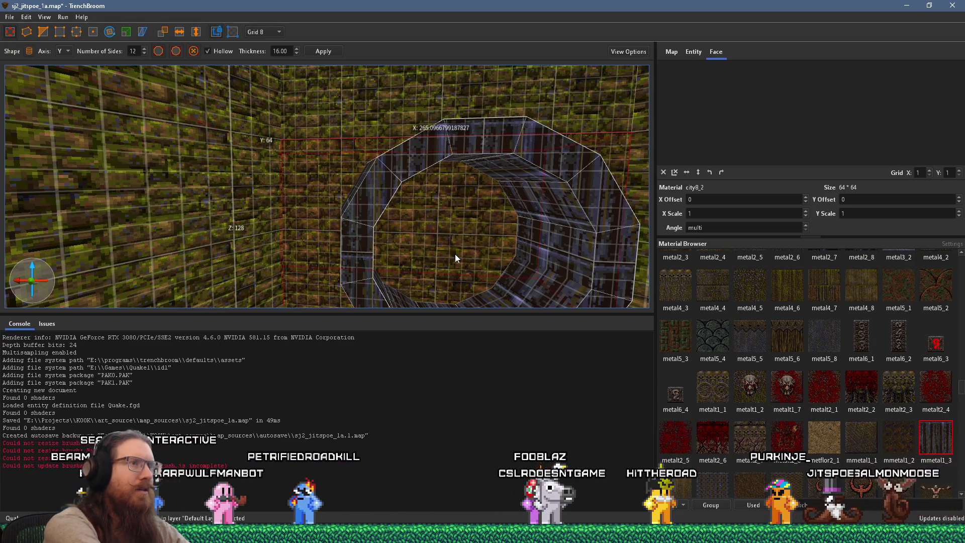
drag(494, 276, 446, 215)
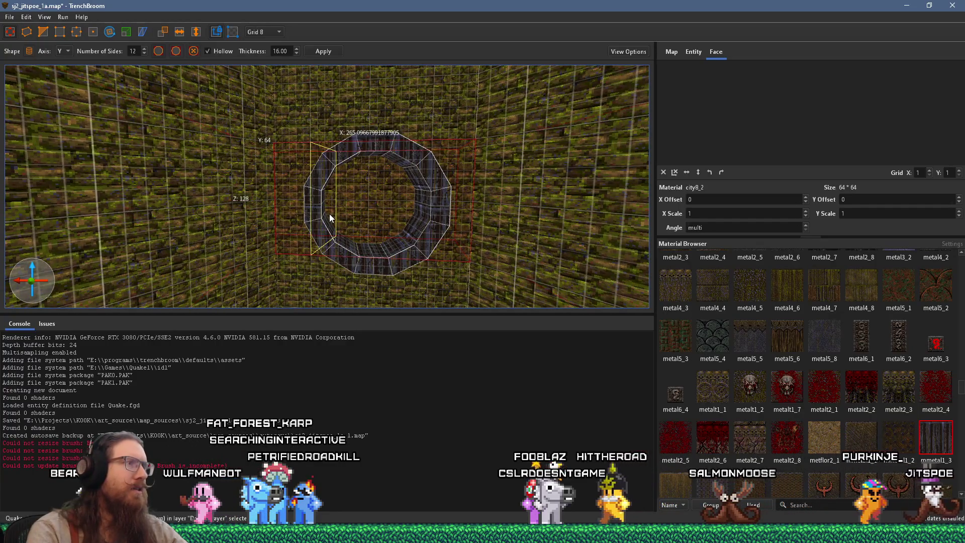
mouse_move(330, 213)
mouse_down()
mouse_move(387, 282)
mouse_move(359, 265)
mouse_move(283, 303)
mouse_move(414, 257)
mouse_move(305, 267)
mouse_move(287, 306)
mouse_move(332, 295)
mouse_move(490, 158)
mouse_up()
mouse_move(451, 189)
mouse_down()
mouse_move(400, 222)
mouse_move(460, 218)
mouse_up()
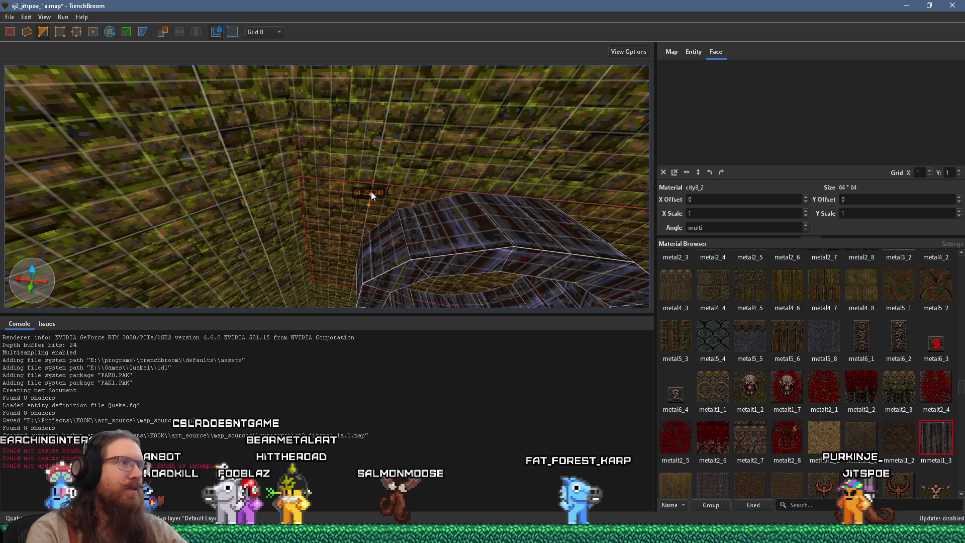
mouse_move(403, 186)
mouse_down()
mouse_move(434, 201)
mouse_move(373, 140)
mouse_up()
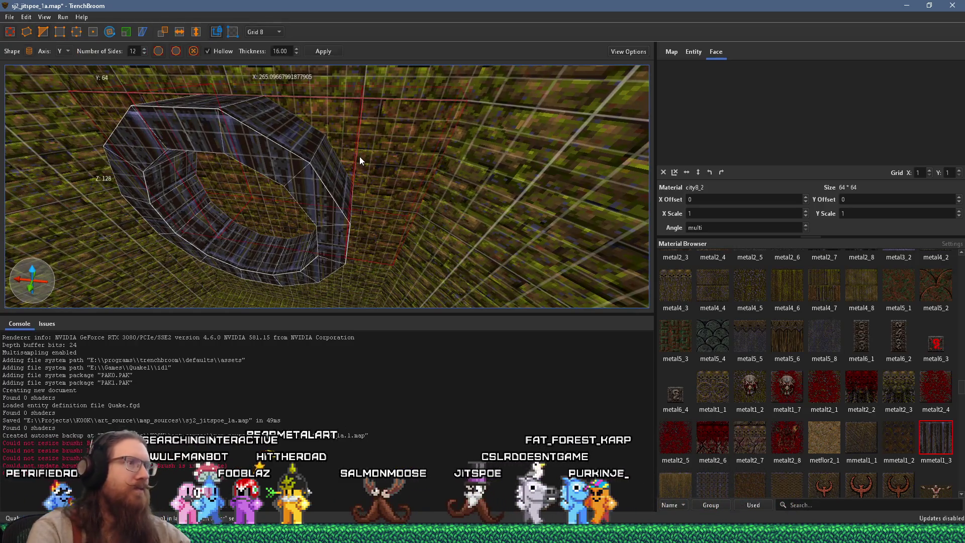
Leave vertex editing, try and cancel a clip at 64 -256 176, then redo the long tube
key(Escape)
drag(345, 136, 378, 164)
scroll(382, 151, up, 10)
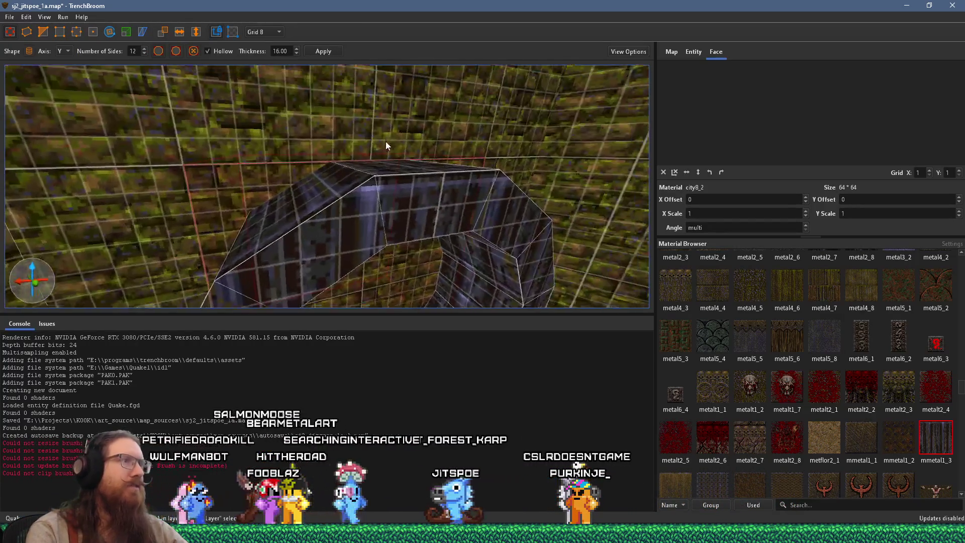
drag(372, 142, 385, 150)
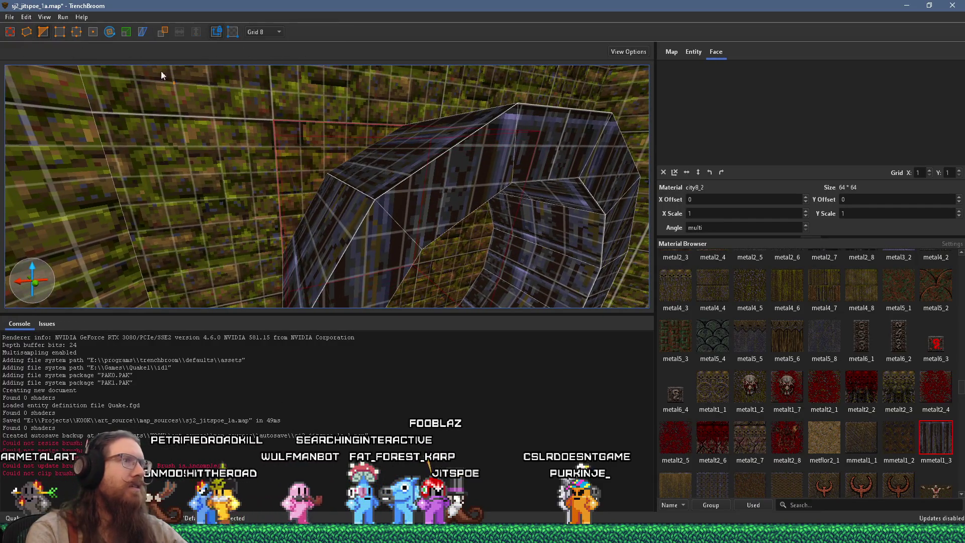
scroll(386, 122, up, 10)
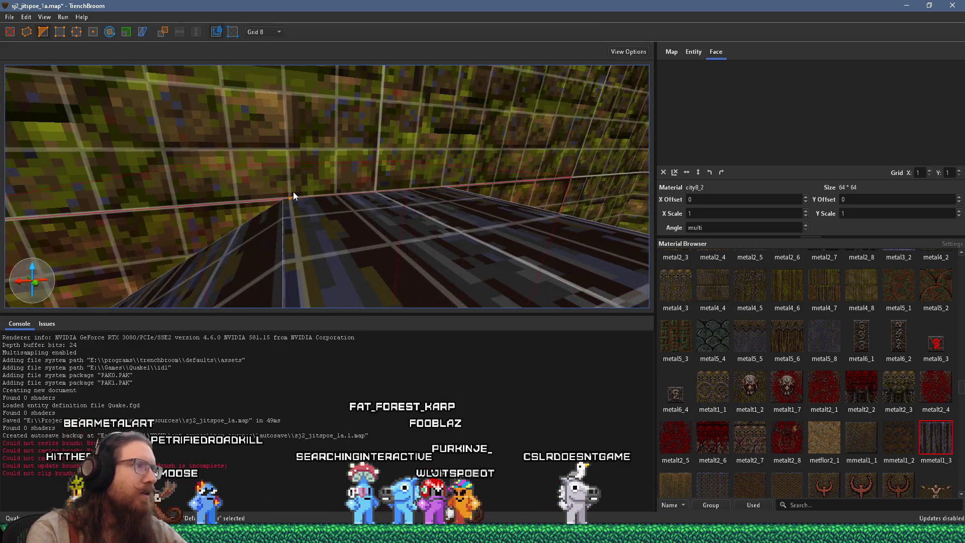
scroll(330, 185, down, 8)
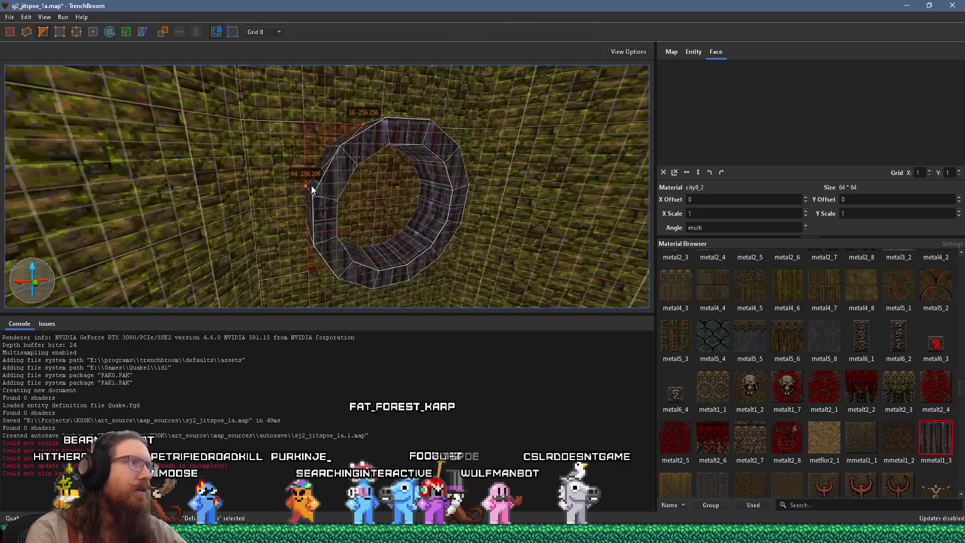
scroll(268, 180, up, 5)
scroll(292, 240, down, 3)
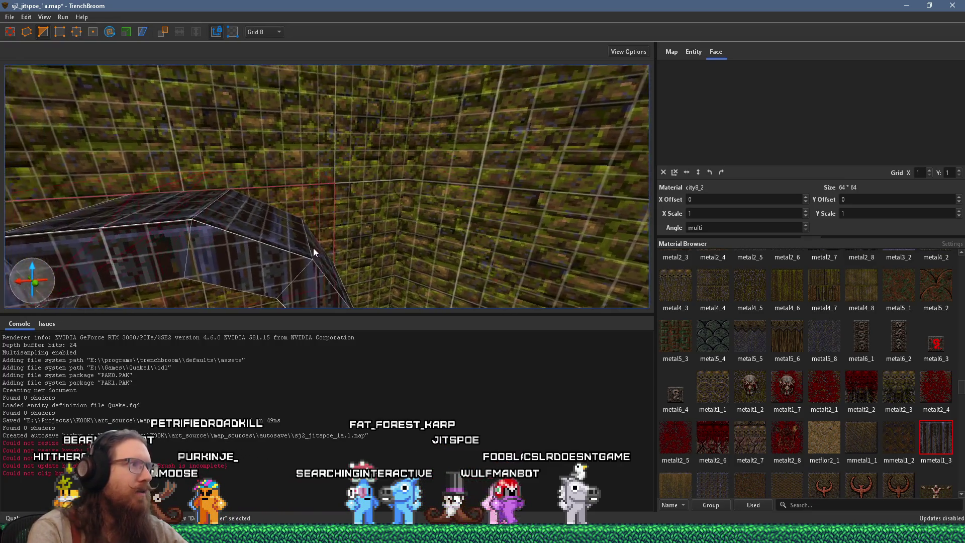
scroll(265, 183, up, 5)
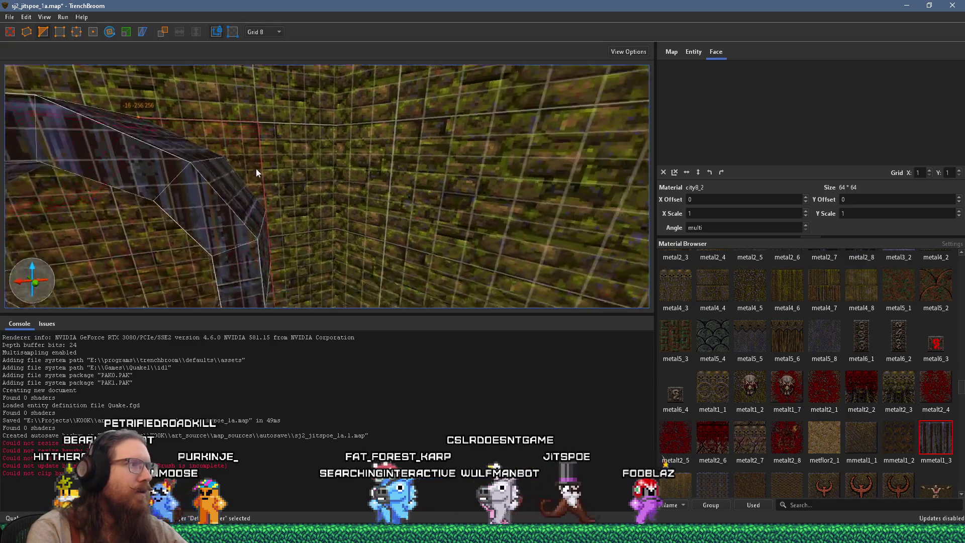
scroll(199, 187, down, 5)
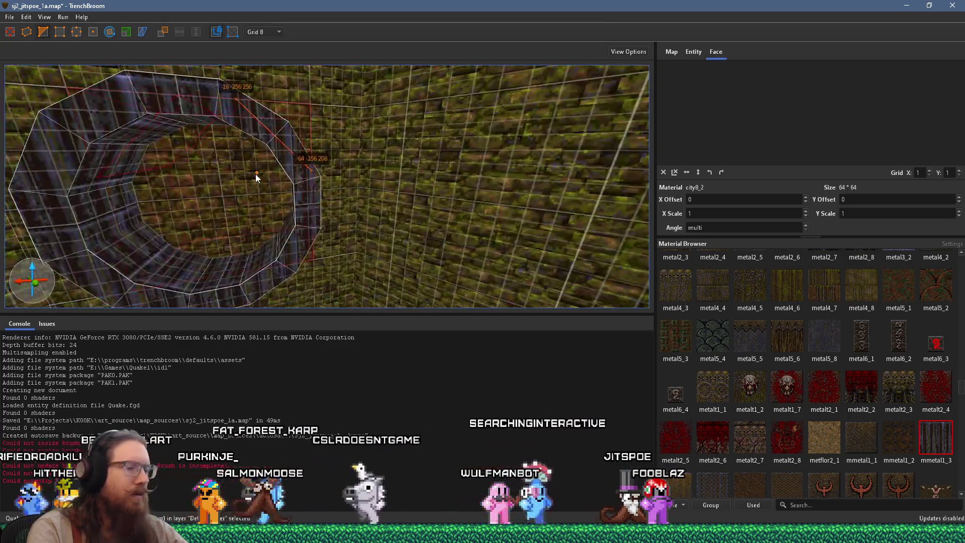
scroll(256, 174, up, 5)
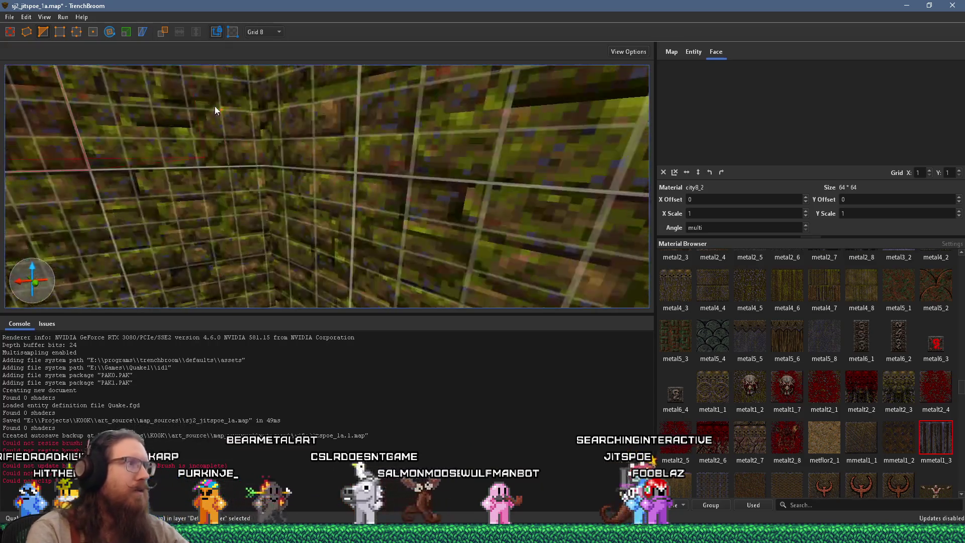
scroll(215, 126, up, 5)
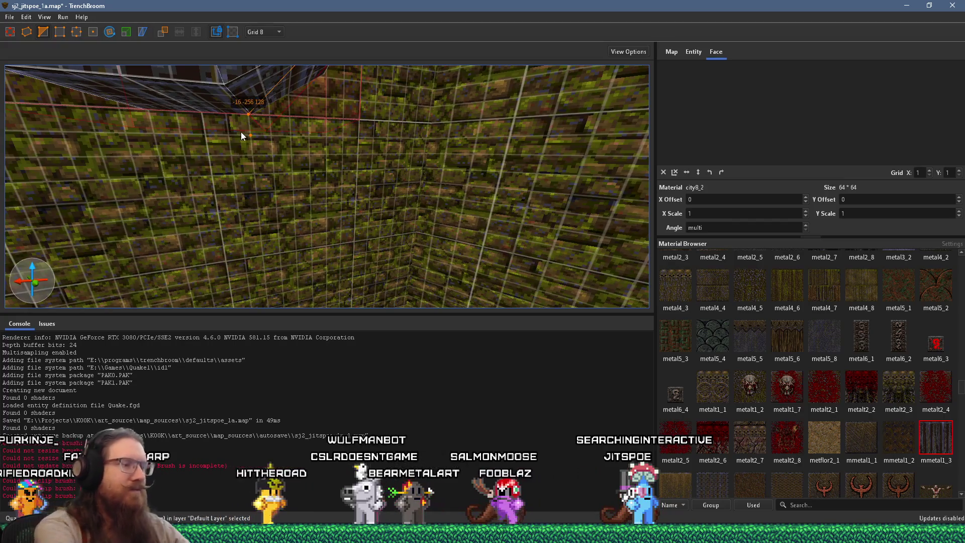
scroll(240, 132, up, 3)
scroll(272, 137, up, 5)
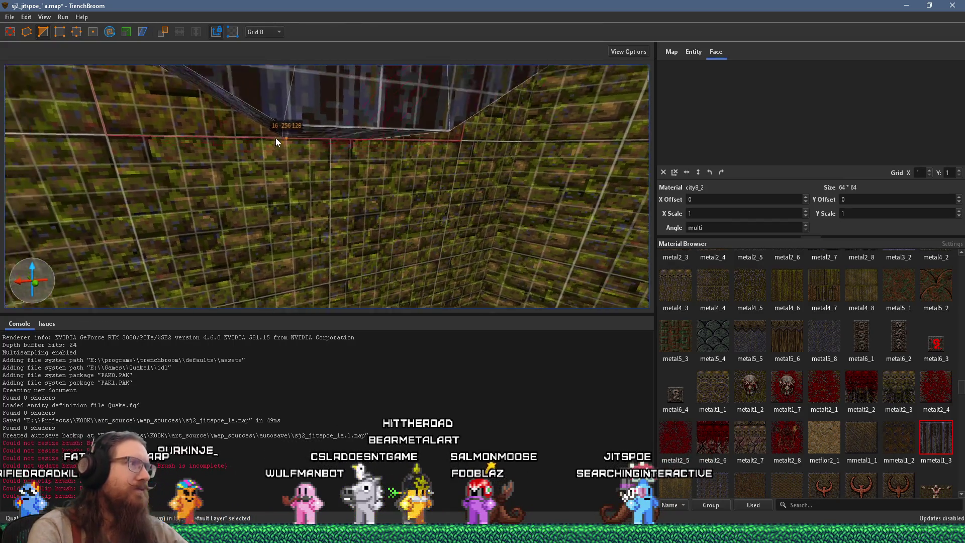
click(322, 130)
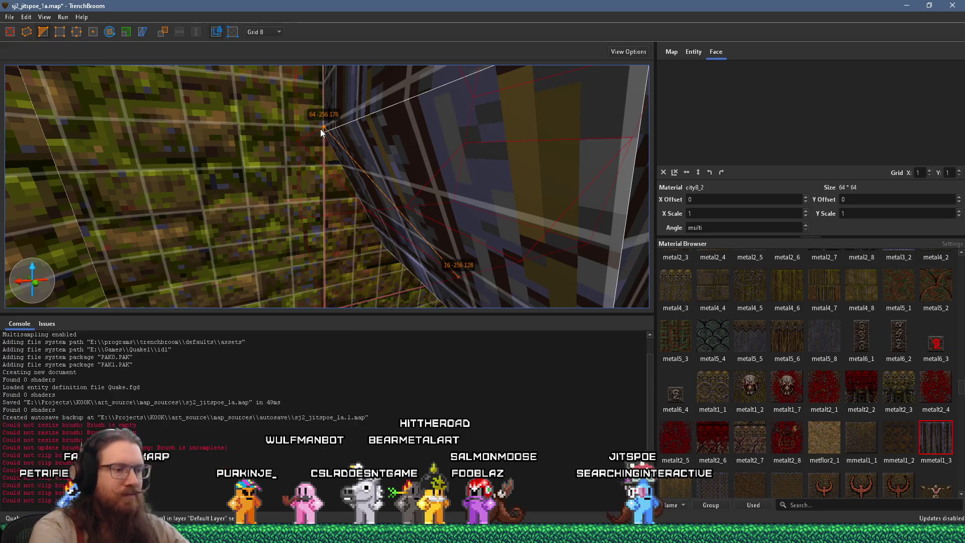
key(Escape)
key(ctrl+u)
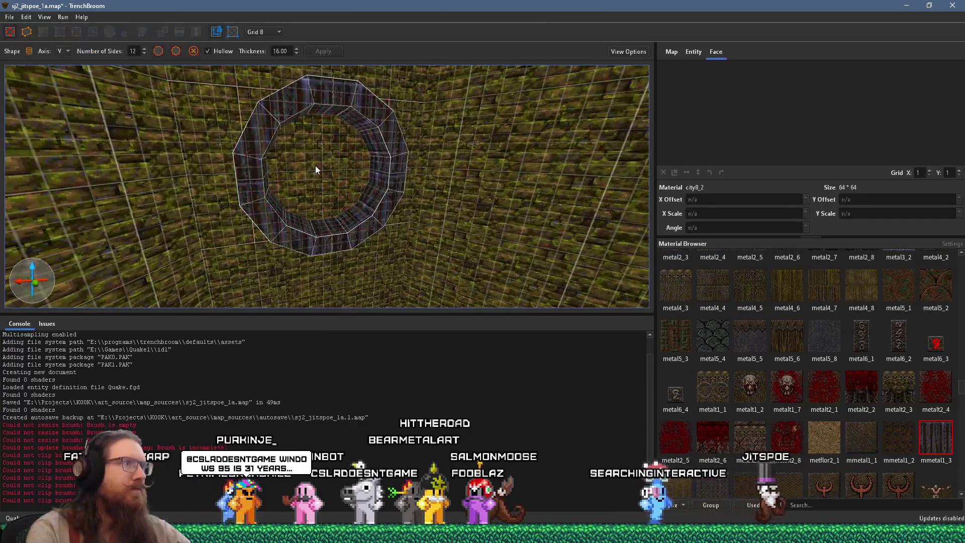
key(Return)
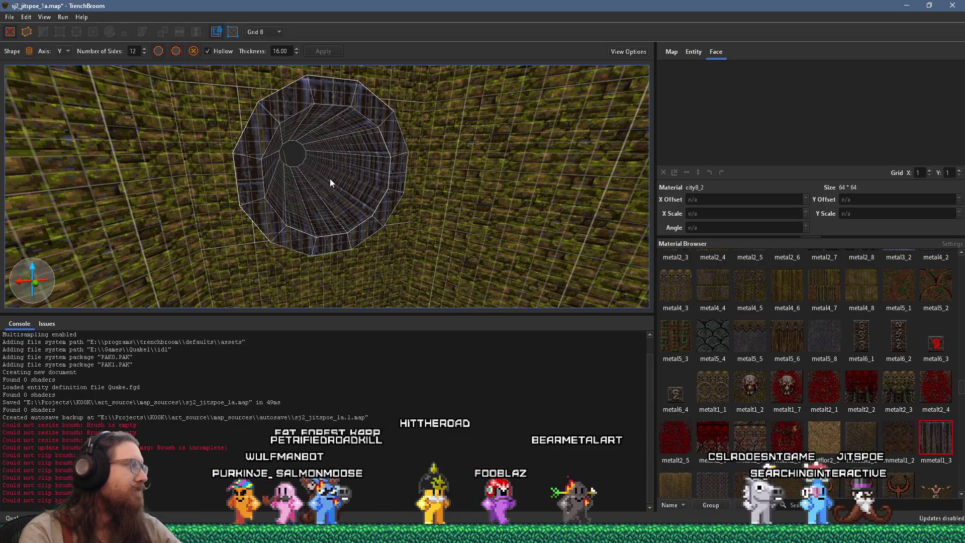
click(9, 17)
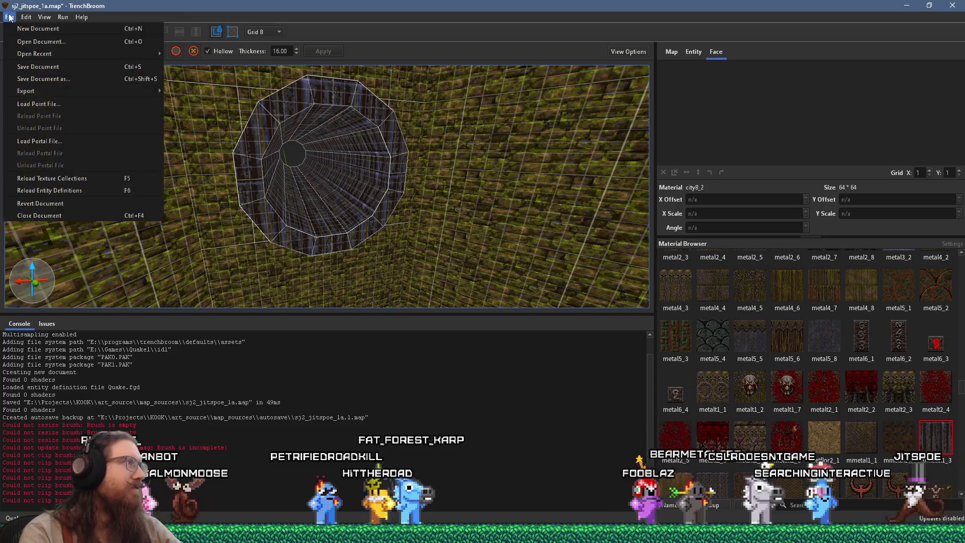
Save sj2_jitspoe_1a.map and fly the 3D camera into the metal tube to check it
click(29, 66)
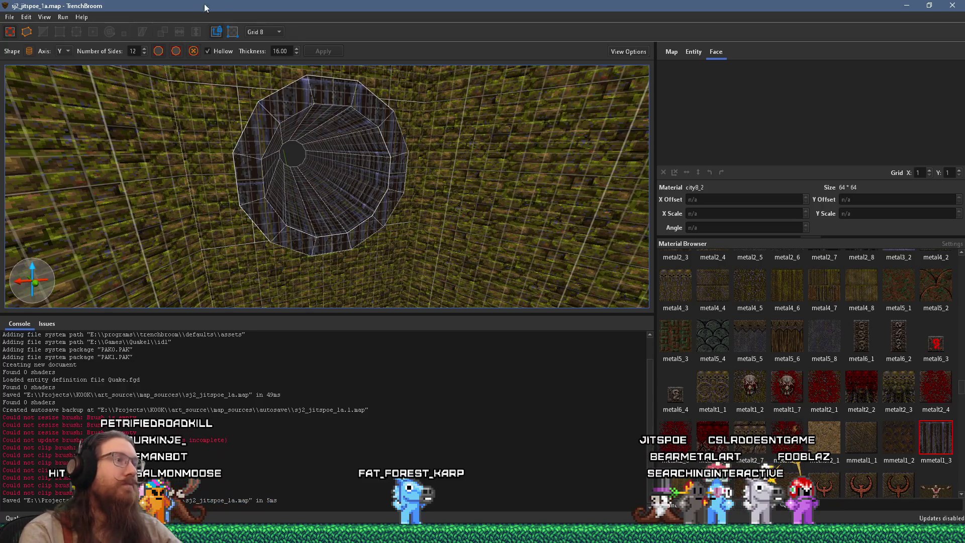
scroll(302, 198, down, 5)
scroll(435, 203, down, 5)
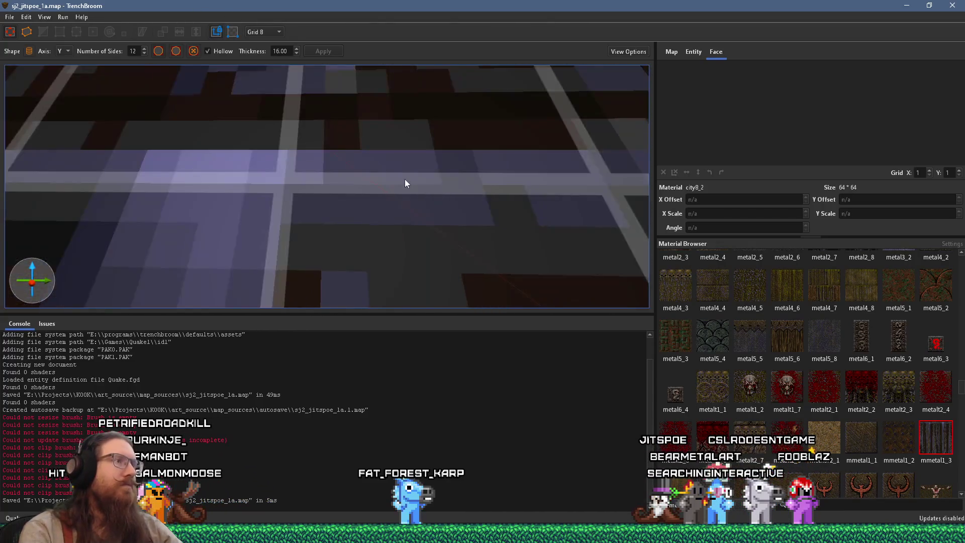
scroll(360, 177, up, 5)
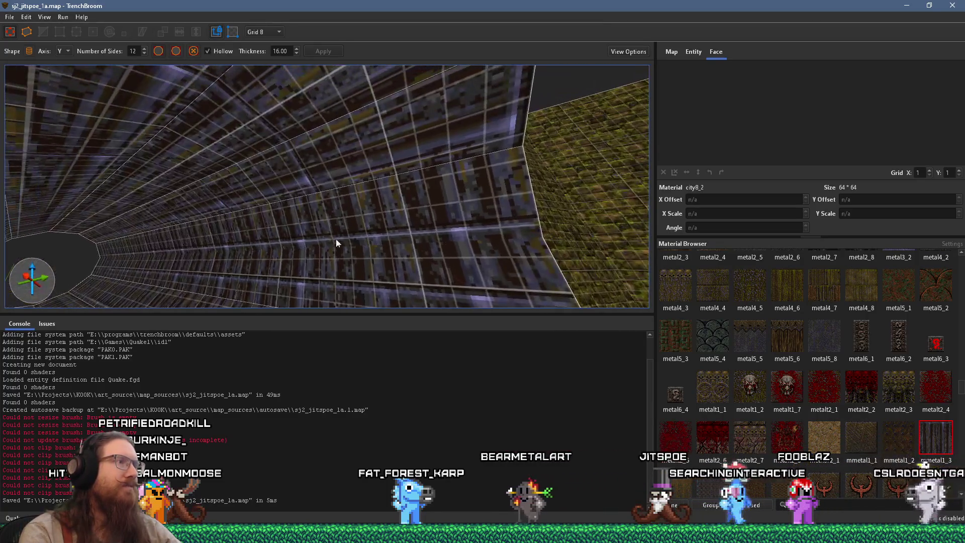
shift+click(339, 255)
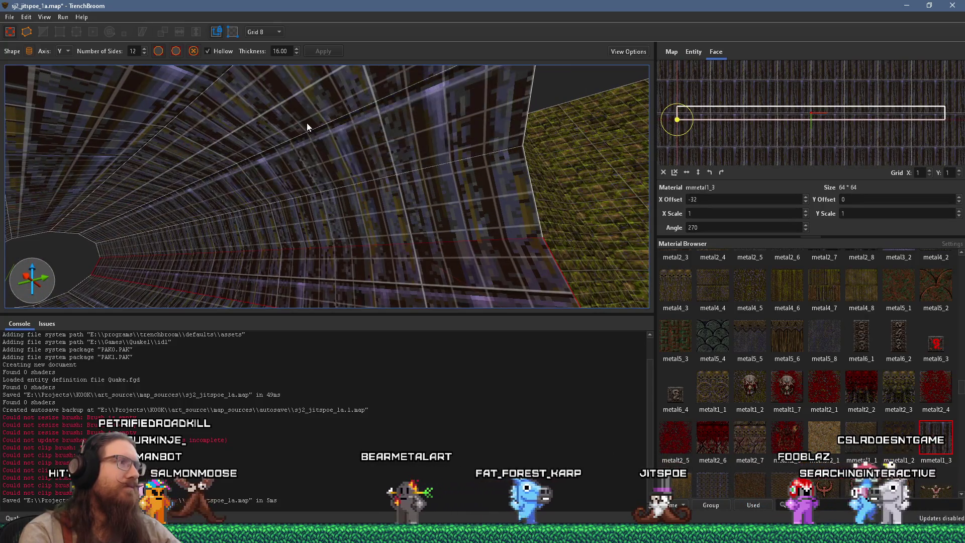
mouse_move(307, 122)
mouse_down()
mouse_move(330, 188)
mouse_move(259, 198)
mouse_move(334, 190)
mouse_up()
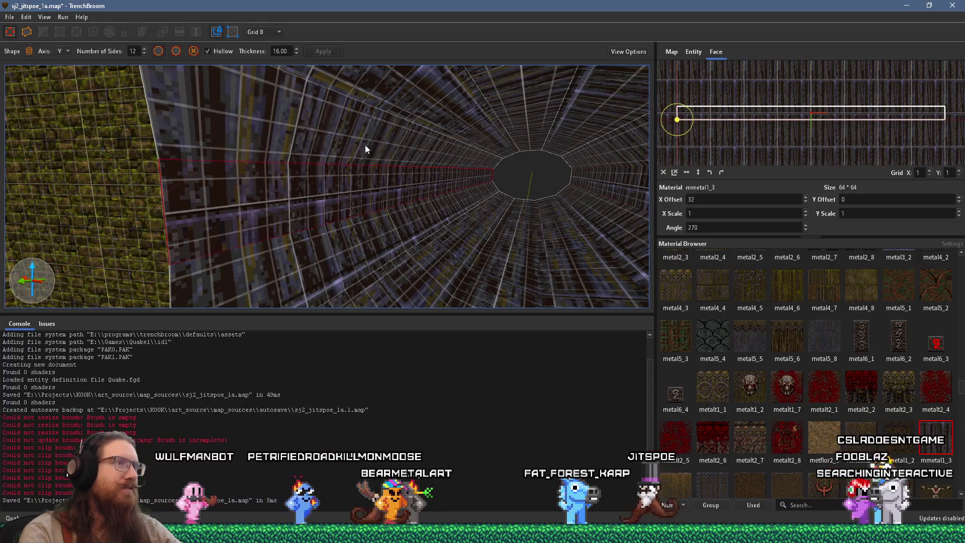
drag(409, 112, 415, 144)
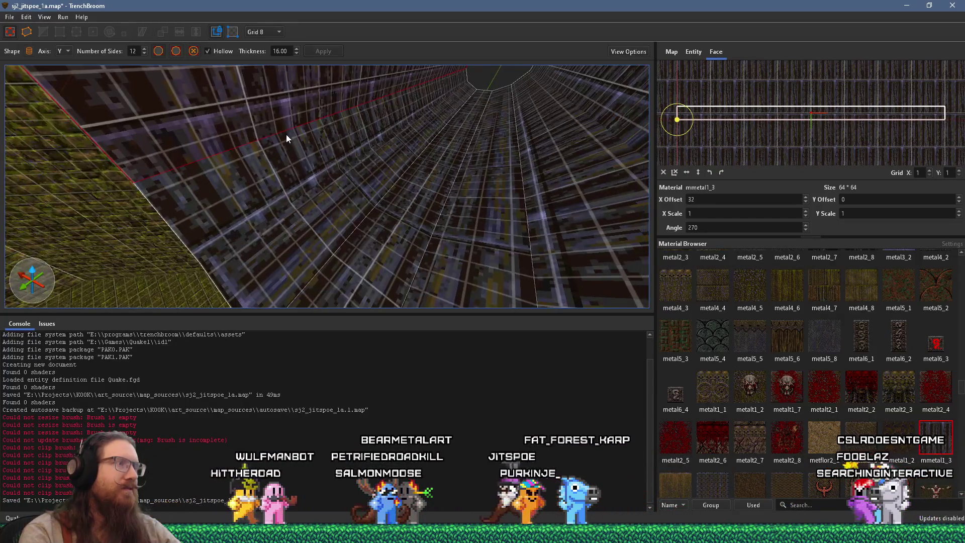
drag(363, 222, 435, 208)
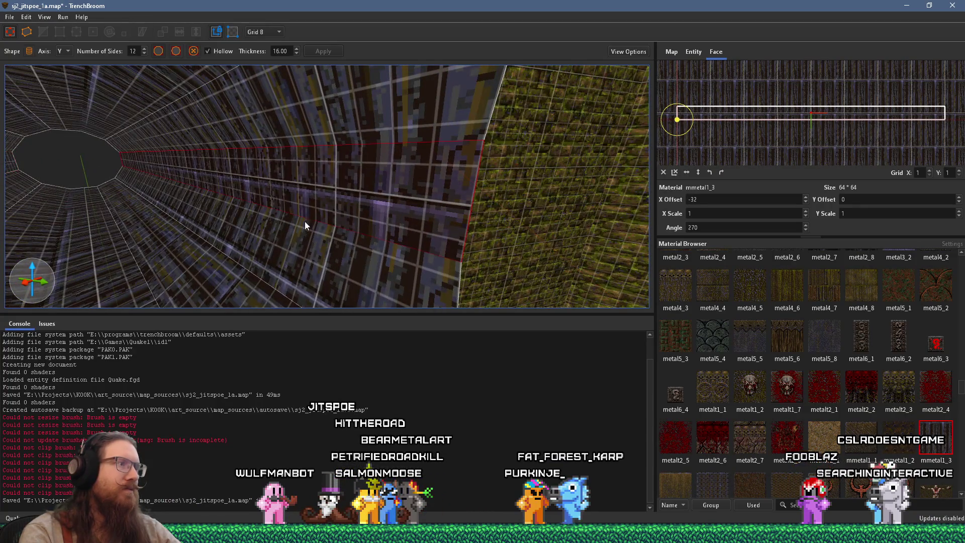
mouse_move(241, 277)
mouse_down()
mouse_move(225, 248)
mouse_move(246, 217)
mouse_move(300, 202)
mouse_move(322, 149)
mouse_move(388, 116)
mouse_move(432, 146)
mouse_move(388, 221)
mouse_move(313, 110)
mouse_move(213, 178)
mouse_up()
scroll(245, 217, down, 5)
key(Escape)
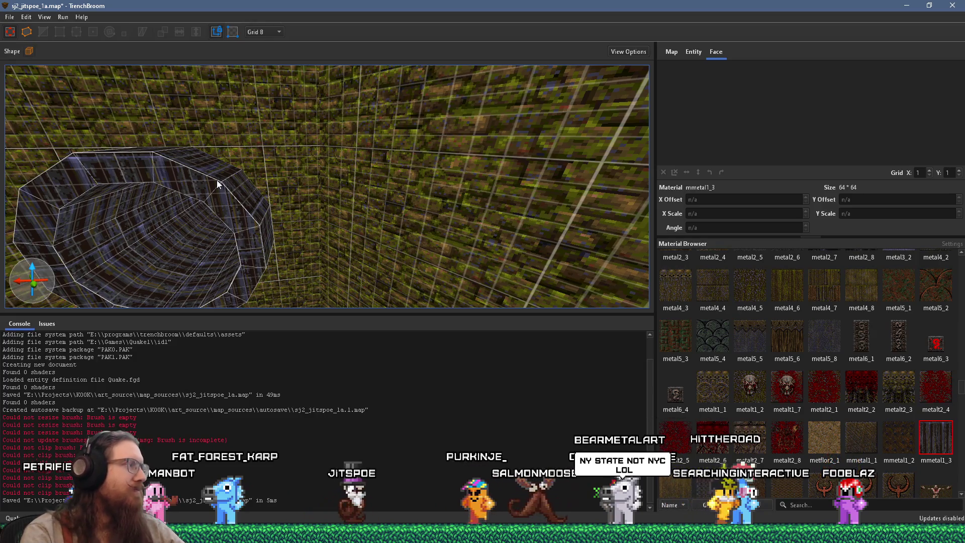
mouse_move(217, 184)
mouse_down()
mouse_move(486, 162)
mouse_move(359, 162)
mouse_move(389, 174)
mouse_move(434, 236)
mouse_move(354, 239)
mouse_move(337, 220)
mouse_move(267, 227)
mouse_move(364, 210)
mouse_move(271, 204)
mouse_move(284, 134)
mouse_move(280, 151)
mouse_move(210, 129)
mouse_move(157, 136)
mouse_move(364, 129)
mouse_move(293, 161)
mouse_up()
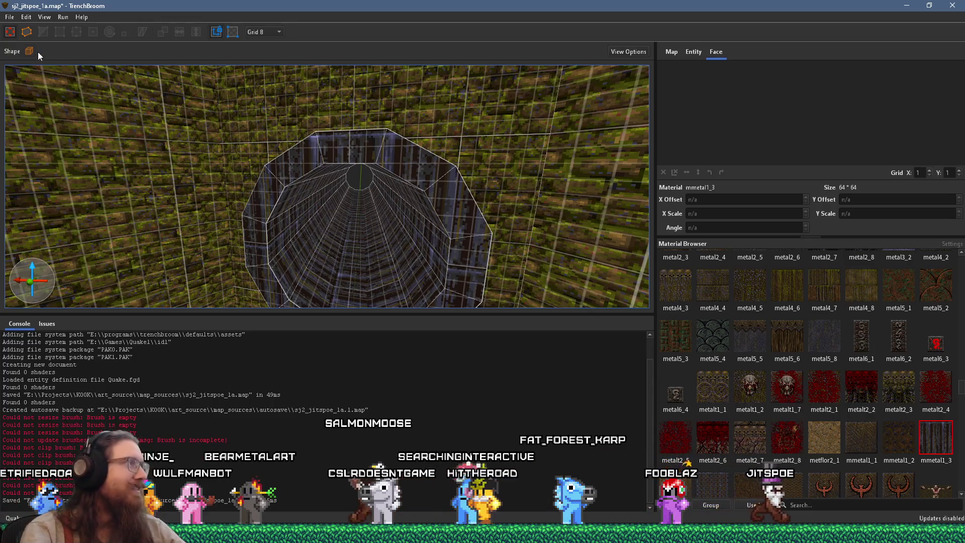
click(11, 17)
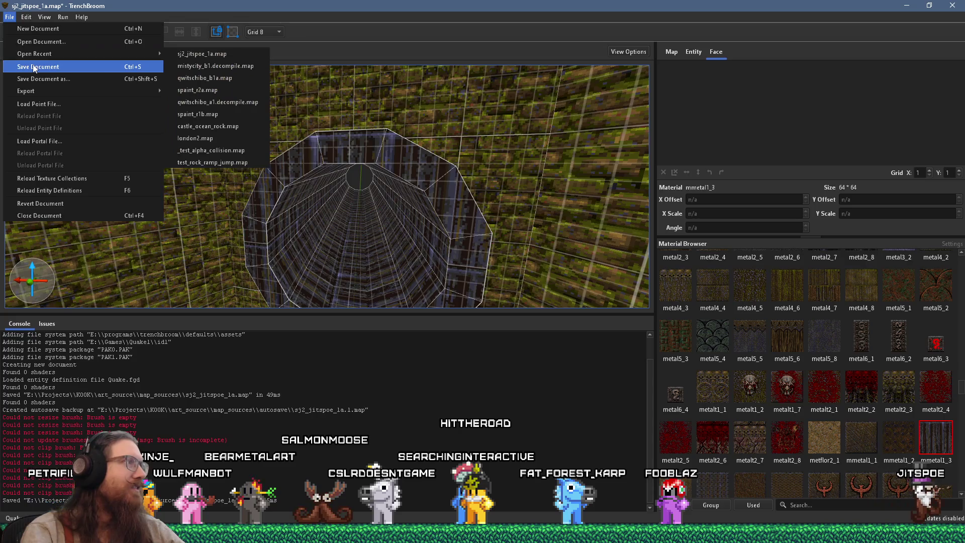
Save the map with the finished 12-sided mmetal1_3 tube and inspect its opening in 3D
click(34, 68)
scroll(348, 189, down, 5)
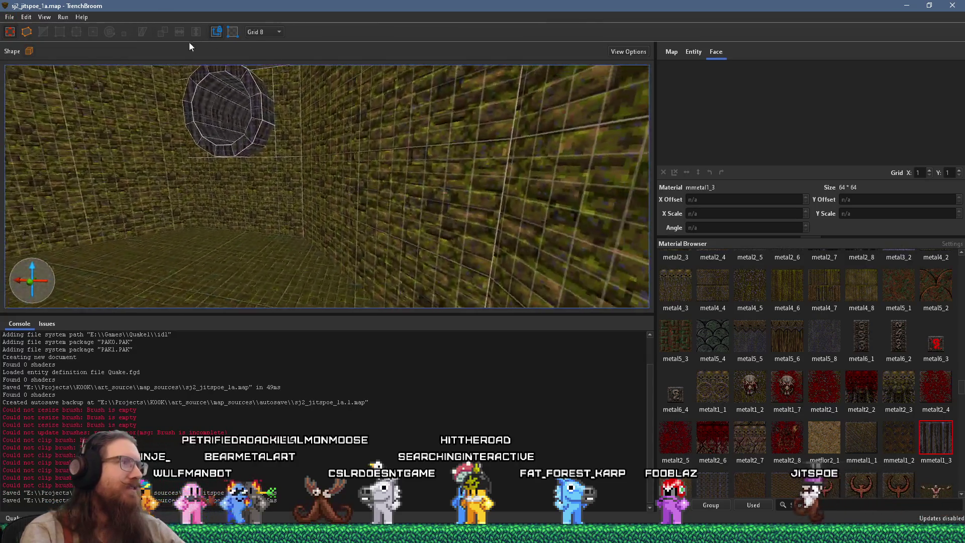
scroll(273, 110, up, 10)
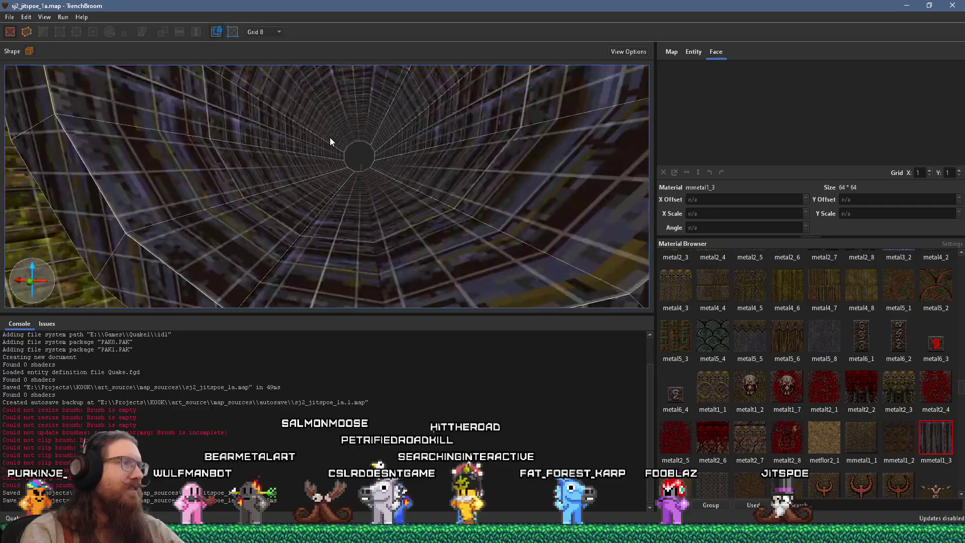
scroll(324, 163, up, 3)
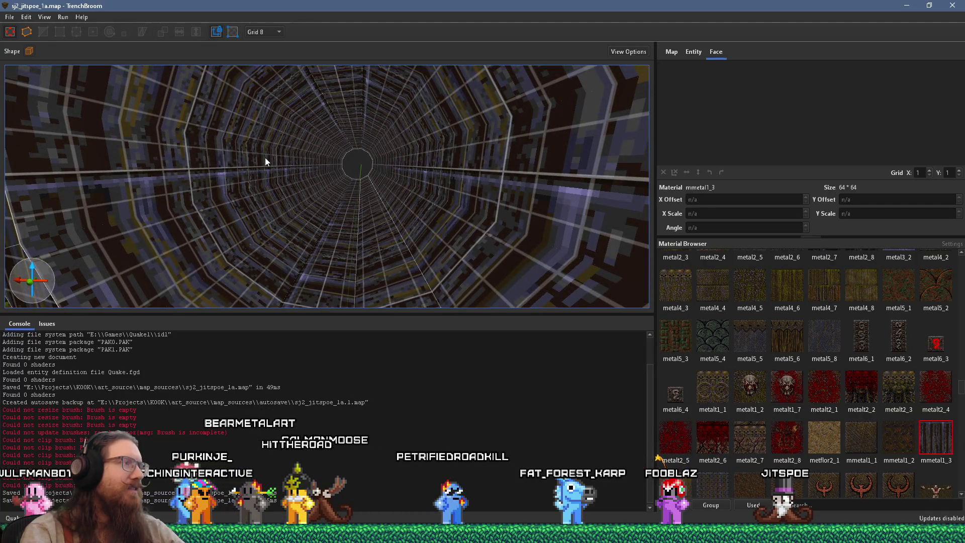
scroll(265, 159, down, 4)
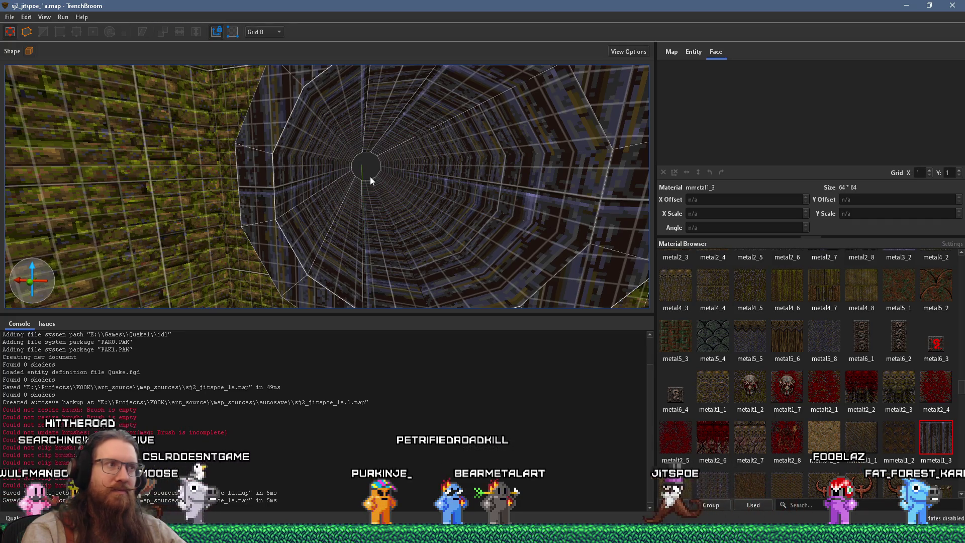
scroll(387, 197, down, 5)
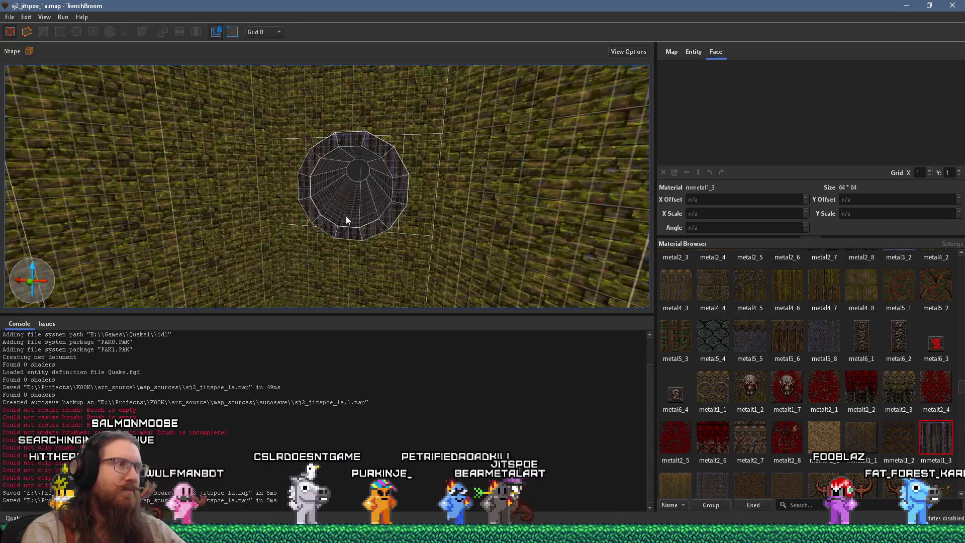
Create an info_player_start point entity inside the tube, then pan closer to it
right_click(352, 208)
mouse_move(411, 375)
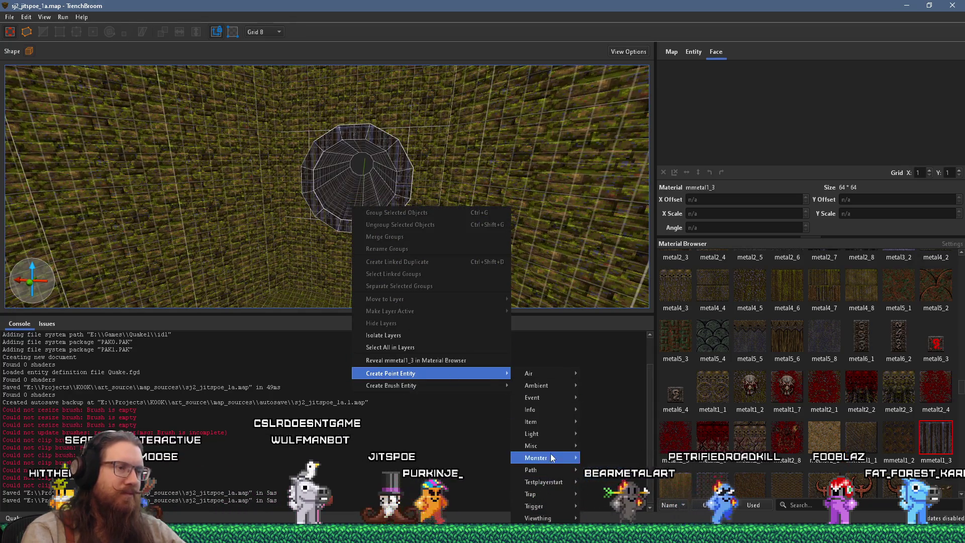
mouse_move(588, 414)
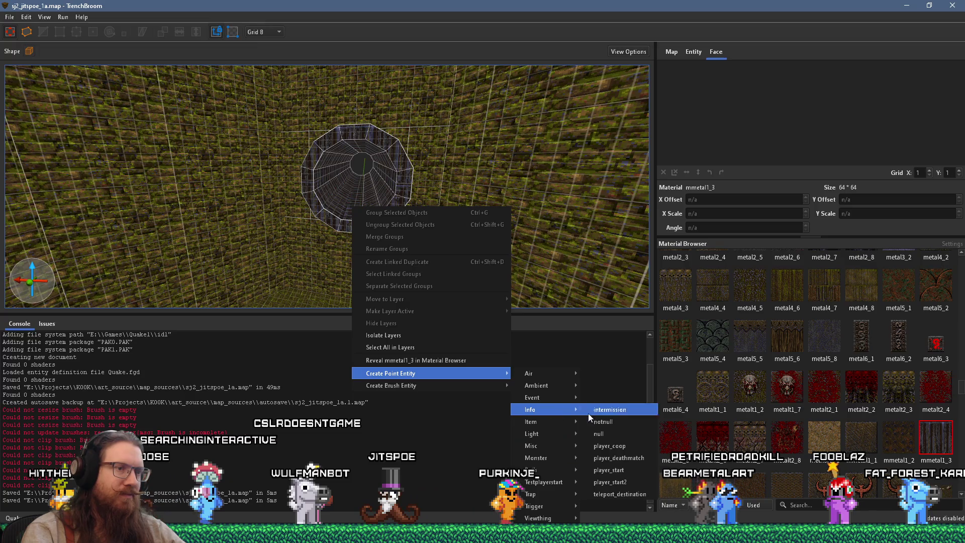
click(631, 468)
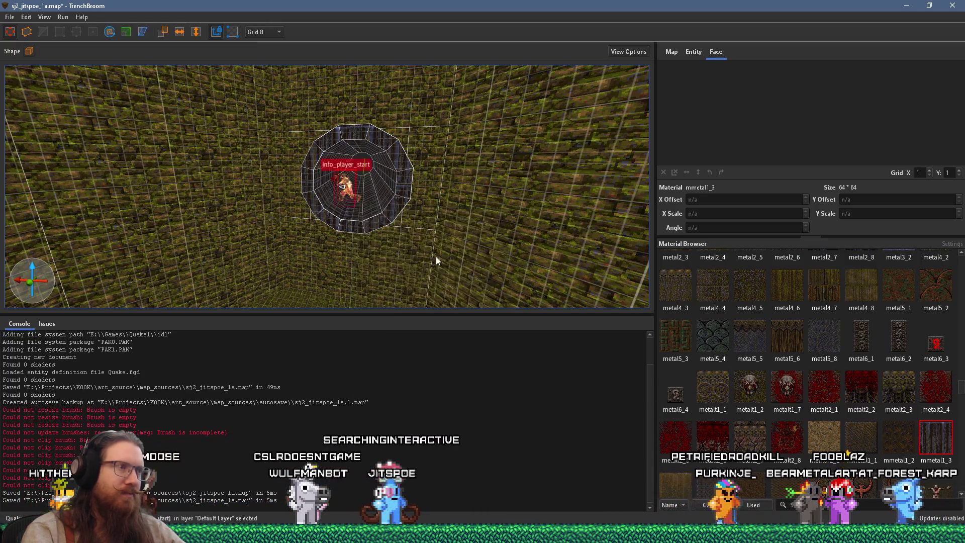
drag(432, 280, 381, 278)
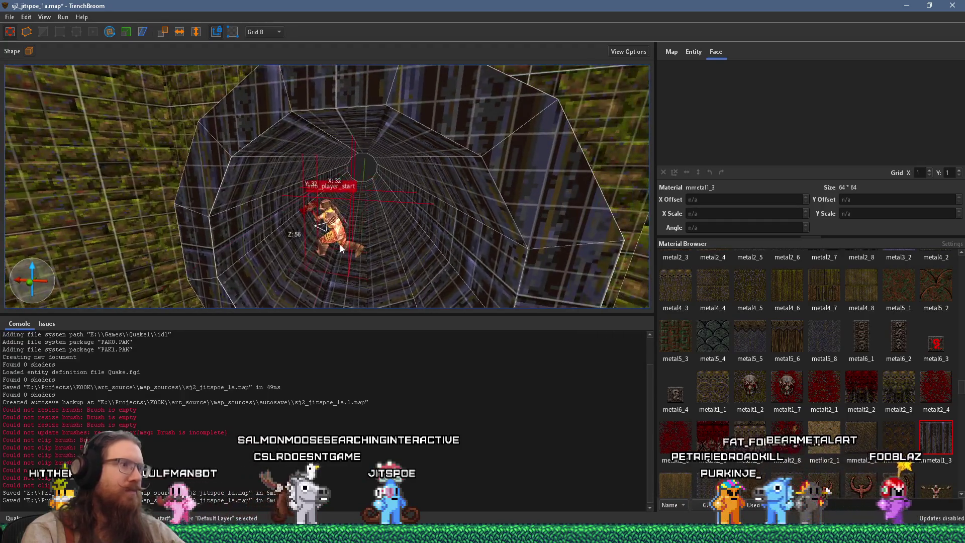